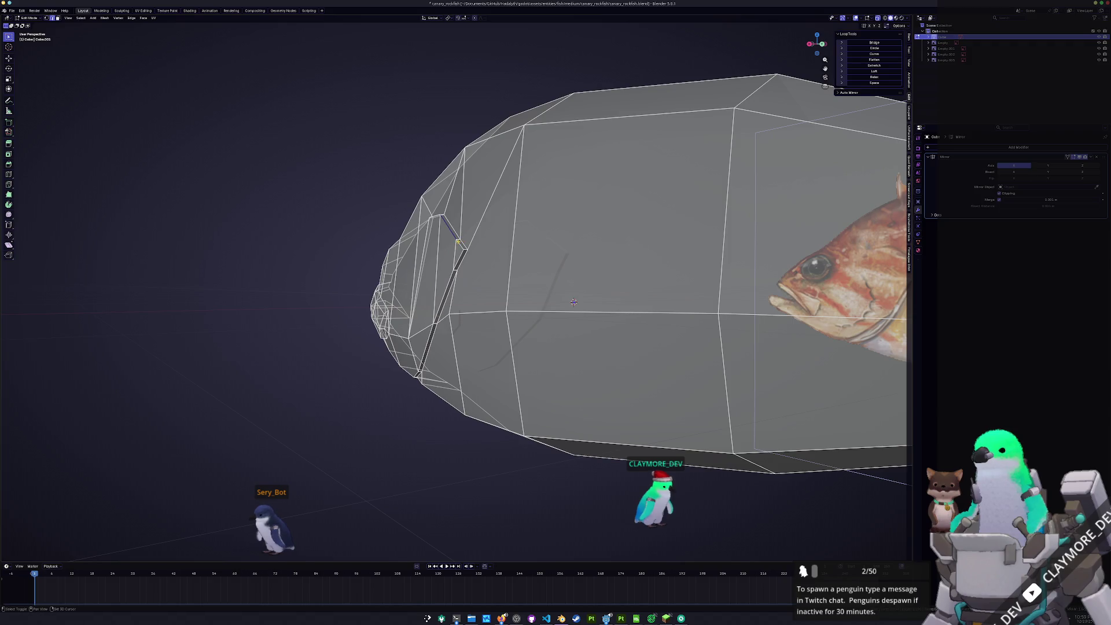
Merge the first pair of gill-seam vertices at the last selected vertex
{"action": "mouse_move", "coordinate": [574, 301]}
{"action": "middle_mouse_down"}
{"action": "mouse_move", "coordinate": [588, 222]}
{"action": "mouse_move", "coordinate": [606, 226]}
{"action": "mouse_move", "coordinate": [594, 398]}
{"action": "middle_mouse_up"}
{"action": "mouse_move", "coordinate": [453, 289]}
{"action": "middle_mouse_down"}
{"action": "mouse_move", "coordinate": [391, 401]}
{"action": "mouse_move", "coordinate": [405, 383]}
{"action": "middle_mouse_up"}
{"action": "key", "text": "Tab"}
{"action": "key", "text": "Tab"}
{"action": "scroll", "coordinate": [441, 314], "scroll_direction": "up", "scroll_amount": 3}
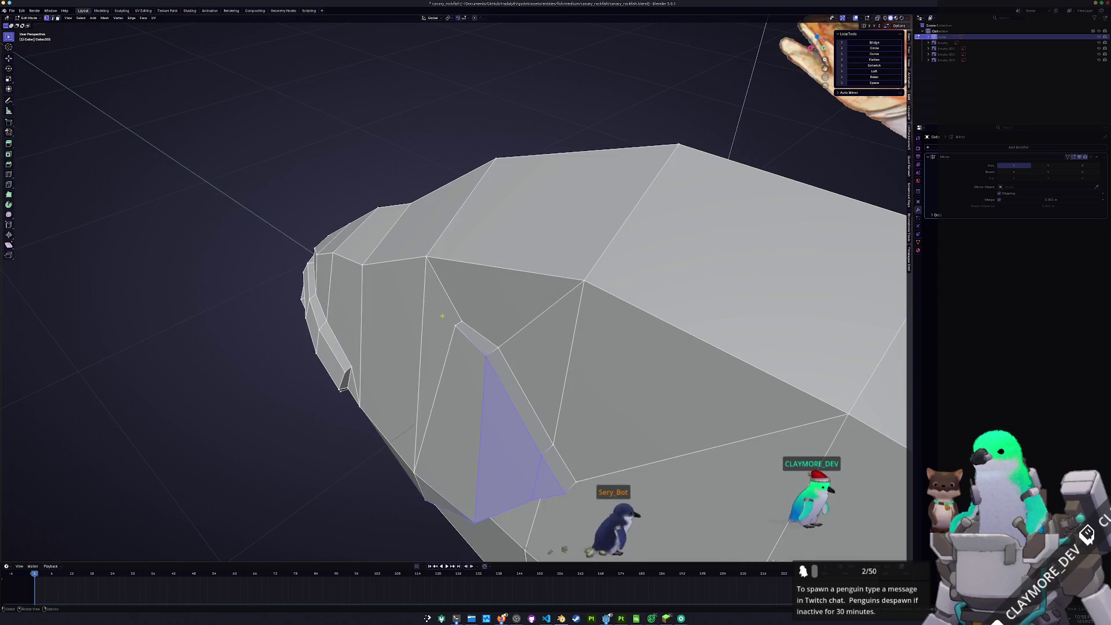
{"action": "left_click", "coordinate": [456, 323]}
{"action": "right_click", "coordinate": [446, 417]}
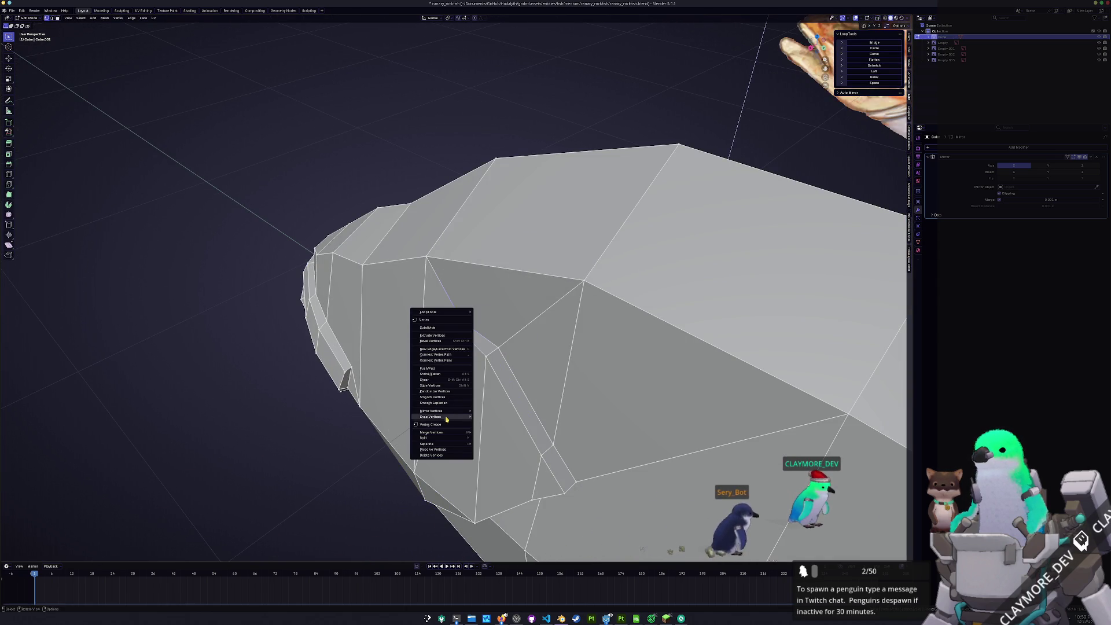
{"action": "mouse_move", "coordinate": [448, 432]}
{"action": "left_click", "coordinate": [493, 458]}
Merge three more gill-seam vertex pairs at last, then check the head shape
{"action": "middle_click_drag", "start_coordinate": [494, 458], "coordinate": [451, 396]}
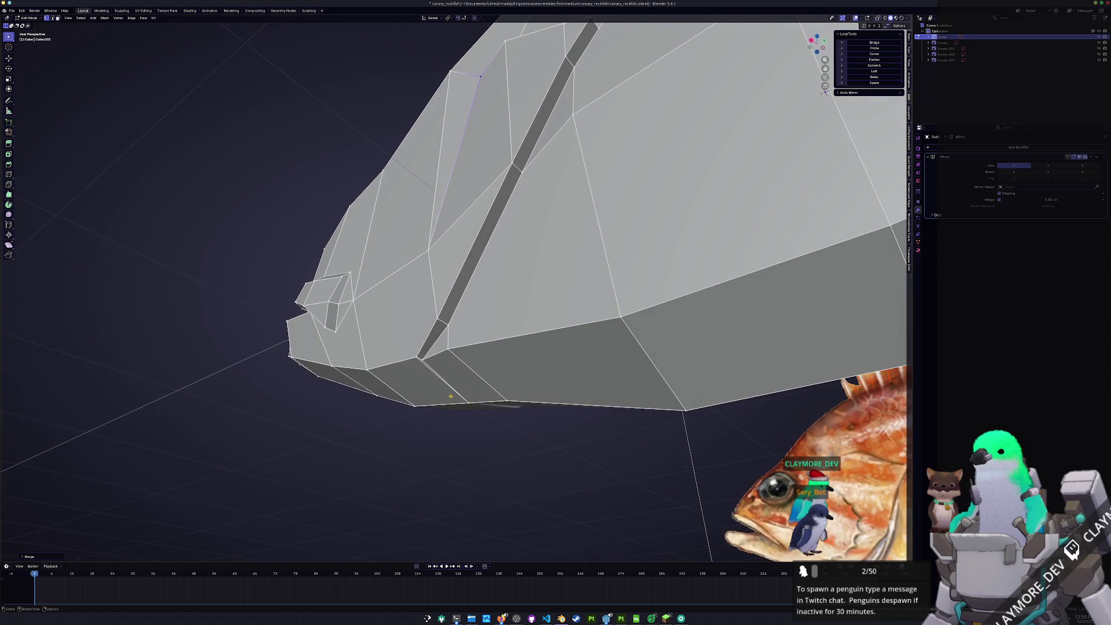
{"action": "right_click", "coordinate": [446, 326]}
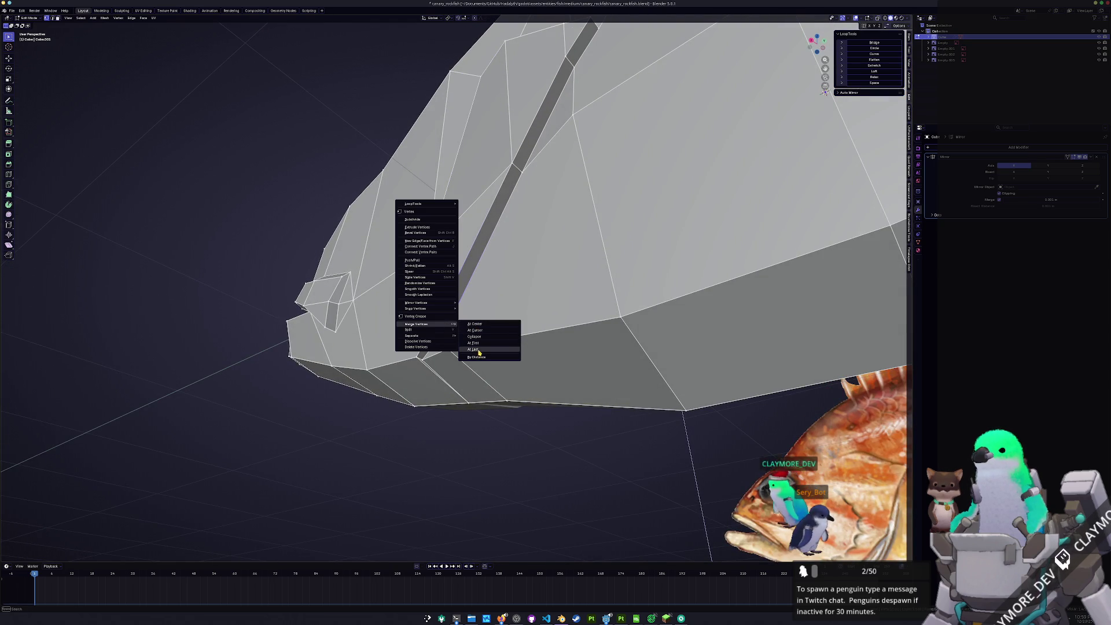
{"action": "left_click", "coordinate": [479, 351]}
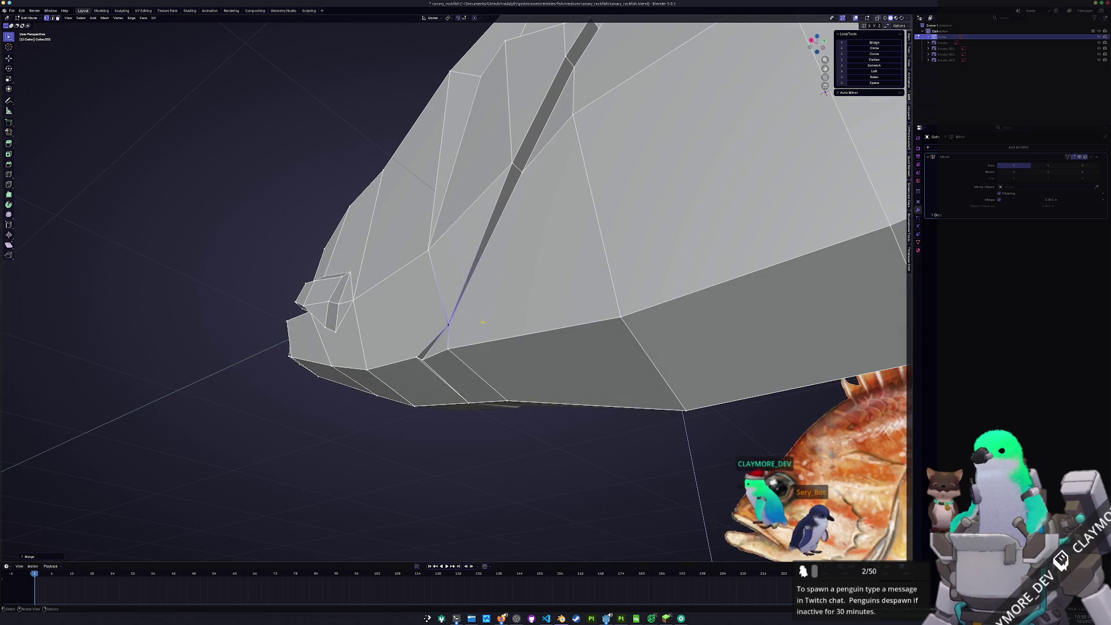
{"action": "right_click", "coordinate": [423, 360]}
{"action": "left_click", "coordinate": [455, 386]}
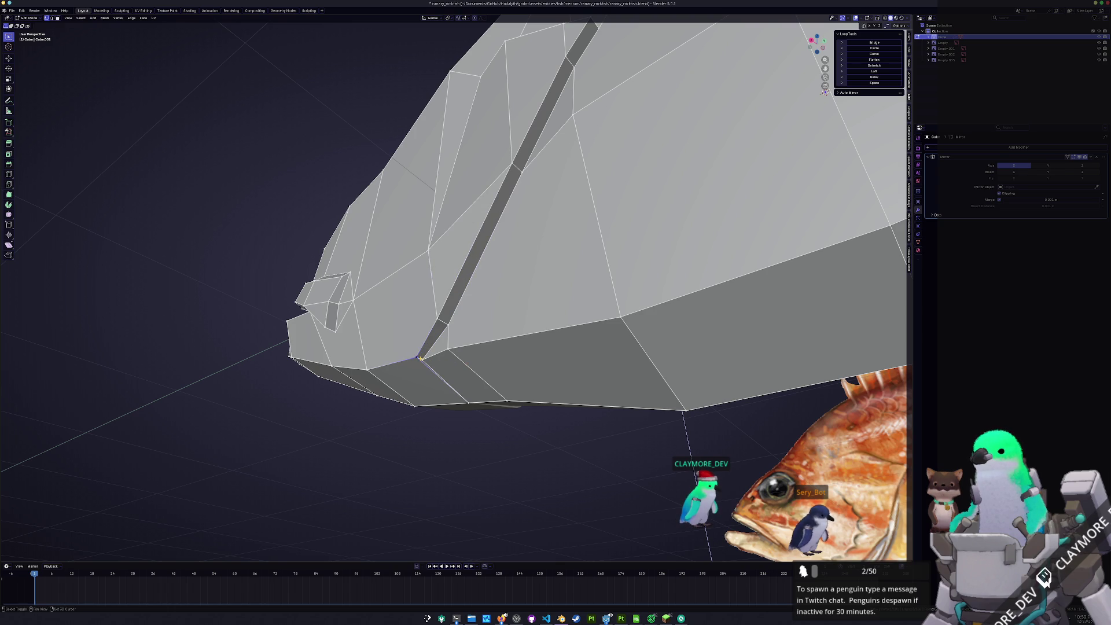
{"action": "right_click", "coordinate": [423, 359]}
{"action": "left_click", "coordinate": [456, 384]}
{"action": "mouse_move", "coordinate": [456, 384]}
{"action": "middle_mouse_down"}
{"action": "mouse_move", "coordinate": [463, 319]}
{"action": "mouse_move", "coordinate": [443, 388]}
{"action": "middle_mouse_up"}
{"action": "key", "text": "Tab"}
{"action": "key", "text": "Tab"}
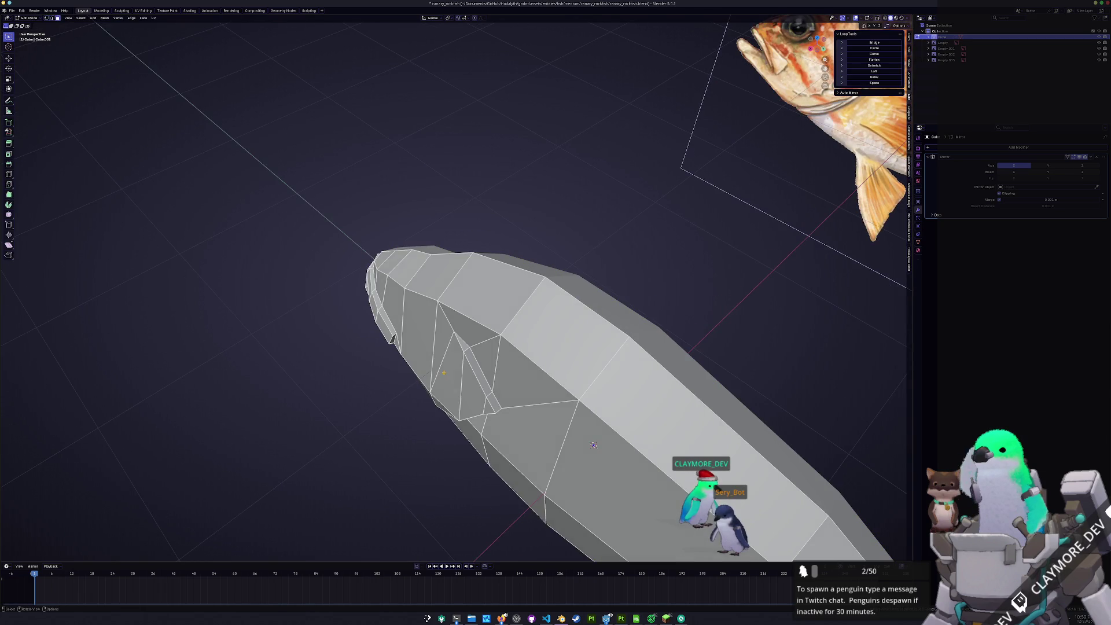
In top view, move the selected head faces along X
{"action": "middle_click_drag", "start_coordinate": [593, 445], "coordinate": [549, 481]}
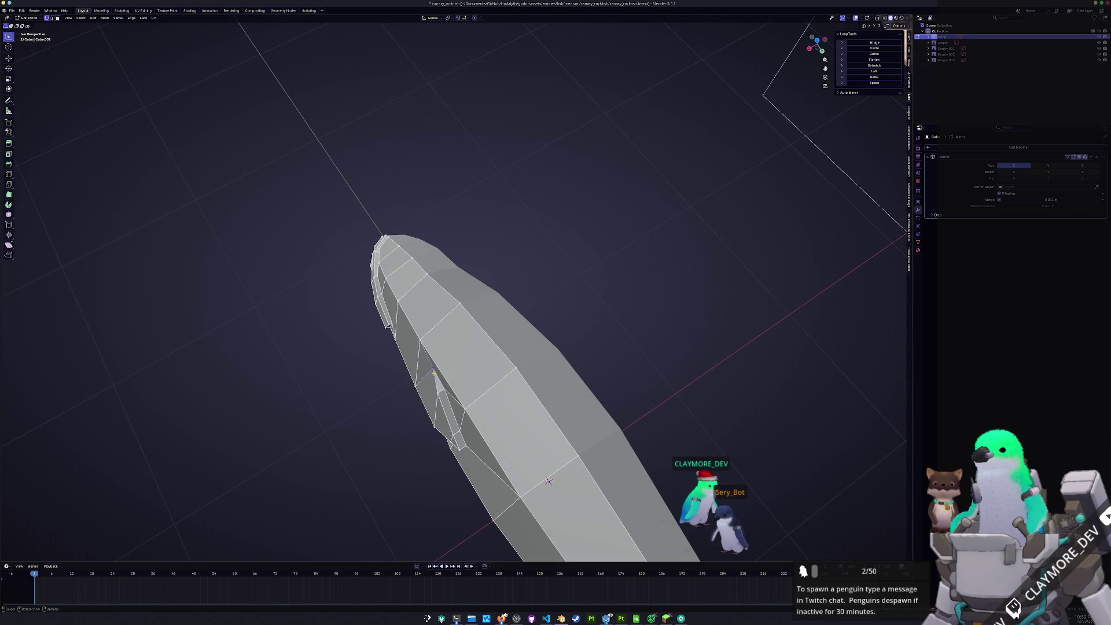
{"action": "key", "text": "KP_7"}
{"action": "scroll", "coordinate": [565, 247], "scroll_direction": "up", "scroll_amount": 2}
{"action": "key", "text": "g"}
{"action": "key", "text": "x"}
{"action": "left_click", "coordinate": [552, 348]}
Flatten three gill-cover faces with LoopTools and compare against the side reference
{"action": "middle_click_drag", "start_coordinate": [551, 355], "coordinate": [480, 266]}
{"action": "left_click", "coordinate": [472, 232], "text": "shift"}
{"action": "left_click", "coordinate": [497, 244], "text": "shift"}
{"action": "left_click", "coordinate": [535, 243], "text": "shift"}
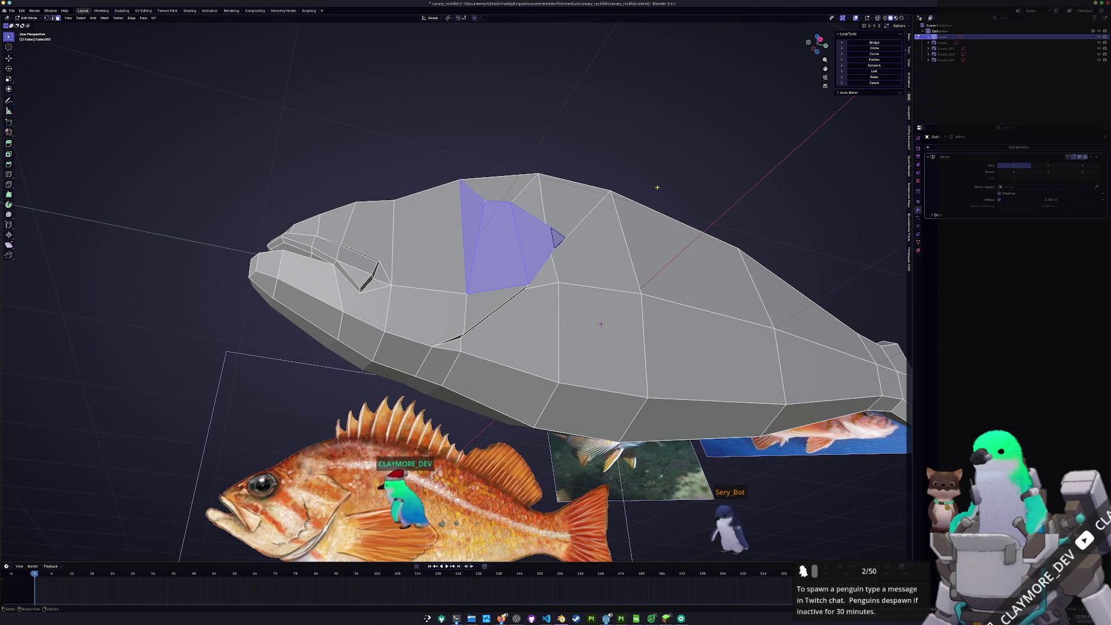
{"action": "left_click", "coordinate": [874, 60]}
{"action": "mouse_move", "coordinate": [601, 324]}
{"action": "middle_mouse_down"}
{"action": "mouse_move", "coordinate": [624, 280]}
{"action": "mouse_move", "coordinate": [526, 330]}
{"action": "mouse_move", "coordinate": [602, 258]}
{"action": "middle_mouse_up"}
{"action": "key", "text": "Tab"}
{"action": "mouse_move", "coordinate": [389, 376]}
{"action": "middle_mouse_down"}
{"action": "mouse_move", "coordinate": [454, 398]}
{"action": "mouse_move", "coordinate": [394, 414]}
{"action": "middle_mouse_up"}
Add the tall quad face and shift the selected faces along X
{"action": "key", "text": "Tab"}
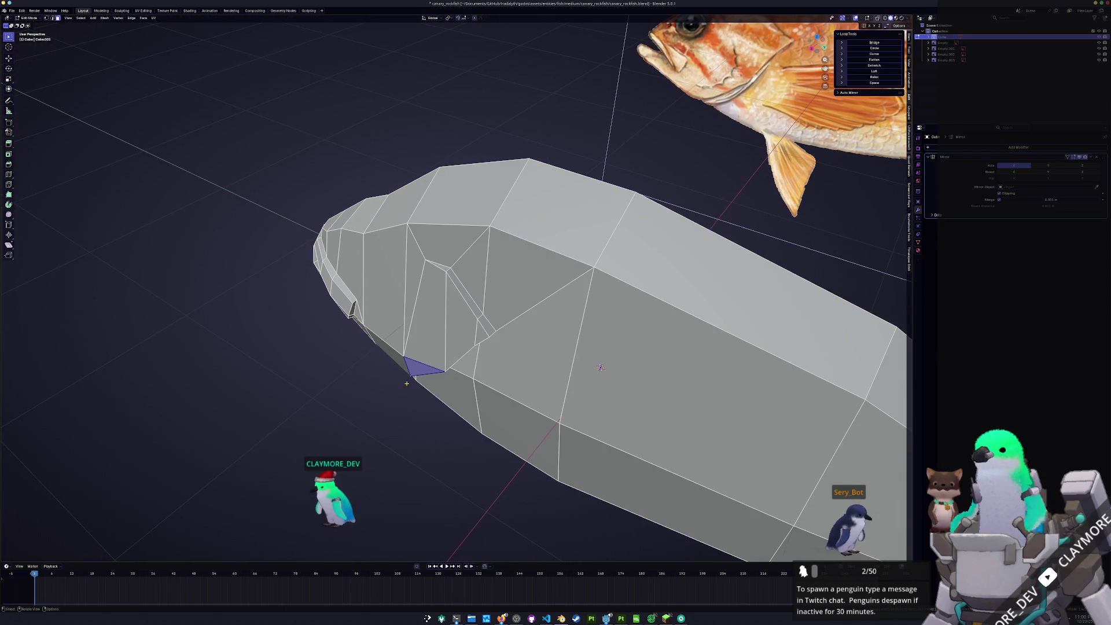
{"action": "left_click", "coordinate": [430, 334], "text": "shift"}
{"action": "key", "text": "g"}
{"action": "mouse_move", "coordinate": [431, 331]}
{"action": "middle_mouse_down"}
{"action": "mouse_move", "coordinate": [455, 353]}
{"action": "mouse_move", "coordinate": [349, 410]}
{"action": "mouse_move", "coordinate": [416, 357]}
{"action": "mouse_move", "coordinate": [405, 370]}
{"action": "mouse_move", "coordinate": [428, 382]}
{"action": "middle_mouse_up"}
{"action": "key", "text": "x"}
{"action": "left_click", "coordinate": [454, 355]}
{"action": "key", "text": "Tab"}
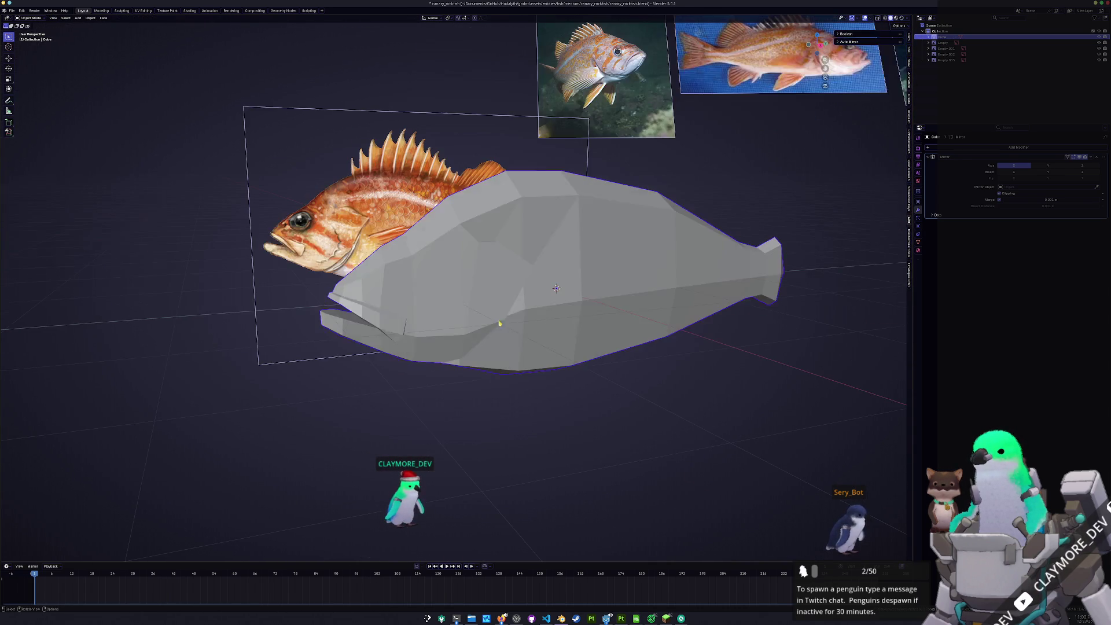
Flatten the upper gill quad and its adjacent triangle with LoopTools
{"action": "key", "text": "Tab"}
{"action": "left_click", "coordinate": [512, 235]}
{"action": "left_click", "coordinate": [489, 223], "text": "shift"}
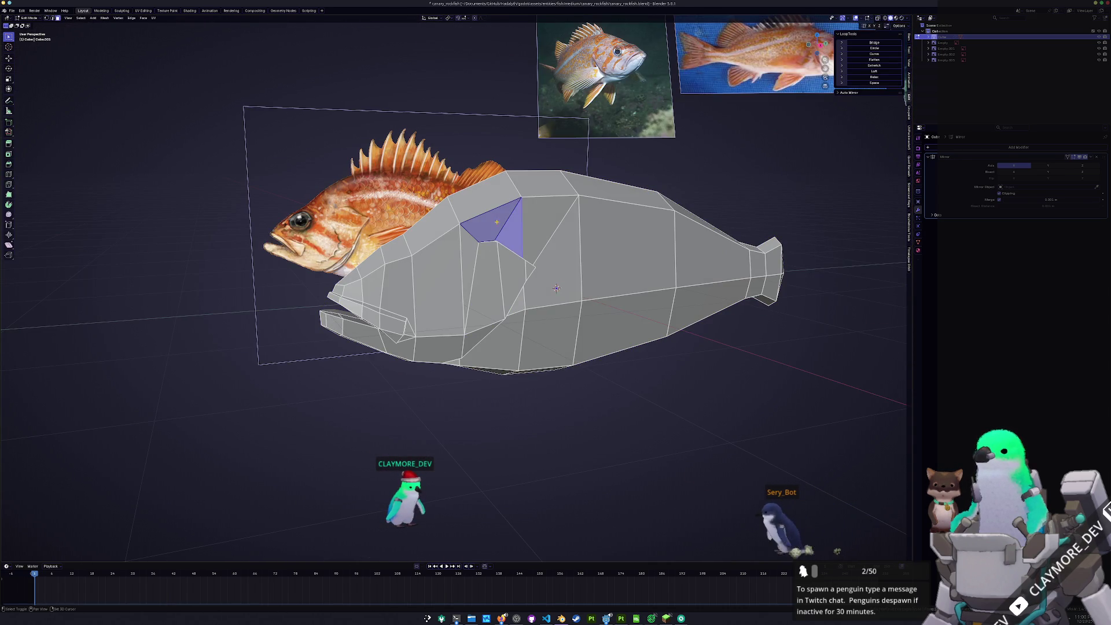
{"action": "left_click", "coordinate": [874, 60]}
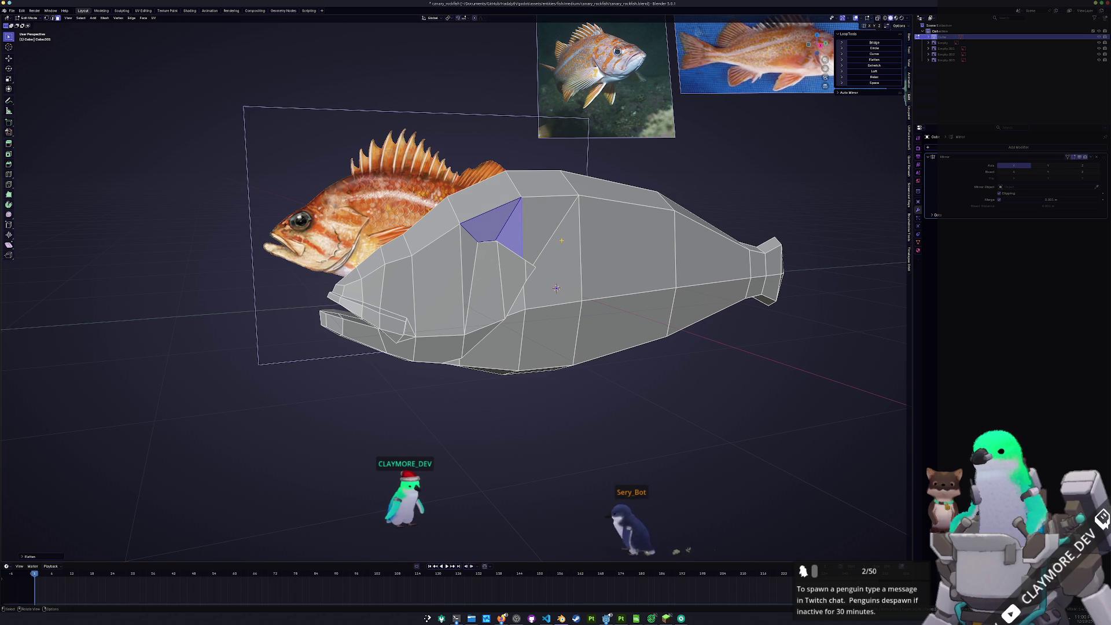
{"action": "key", "text": "Tab"}
{"action": "middle_click_drag", "start_coordinate": [560, 239], "coordinate": [488, 260]}
Select two more quads on the head and check their shape from the side
{"action": "key", "text": "Tab"}
{"action": "left_click", "coordinate": [495, 234]}
{"action": "left_click", "coordinate": [503, 304], "text": "shift"}
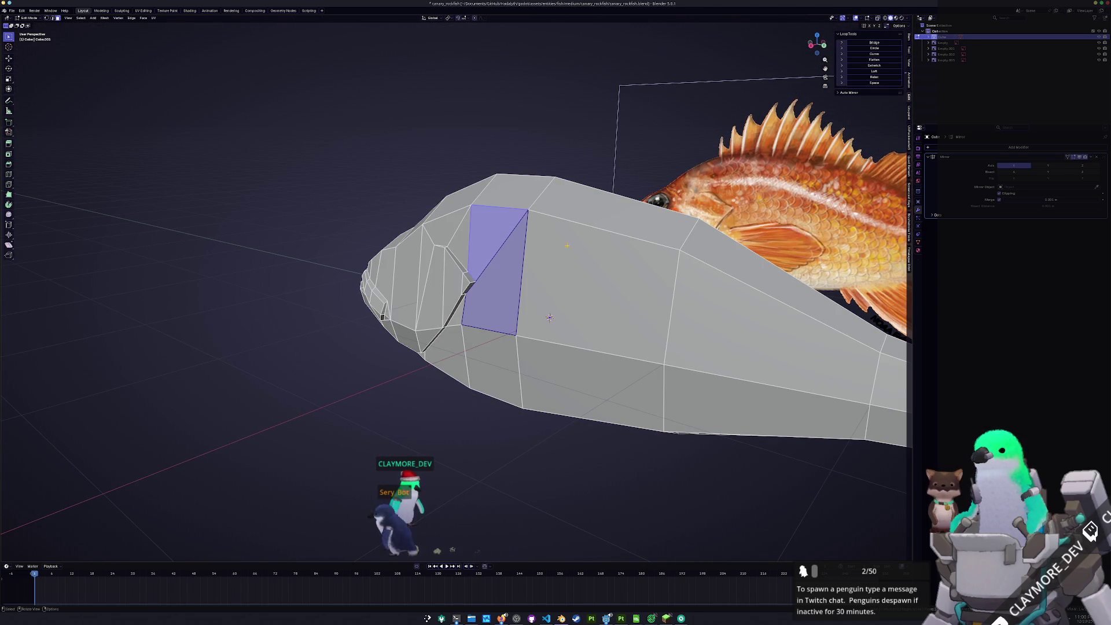
{"action": "key", "text": "Tab"}
{"action": "mouse_move", "coordinate": [549, 317]}
{"action": "middle_mouse_down"}
{"action": "mouse_move", "coordinate": [507, 350]}
{"action": "mouse_move", "coordinate": [503, 337]}
{"action": "mouse_move", "coordinate": [441, 331]}
{"action": "middle_mouse_up"}
{"action": "key", "text": "Tab"}
{"action": "key", "text": "Tab"}
{"action": "key", "text": "Tab"}
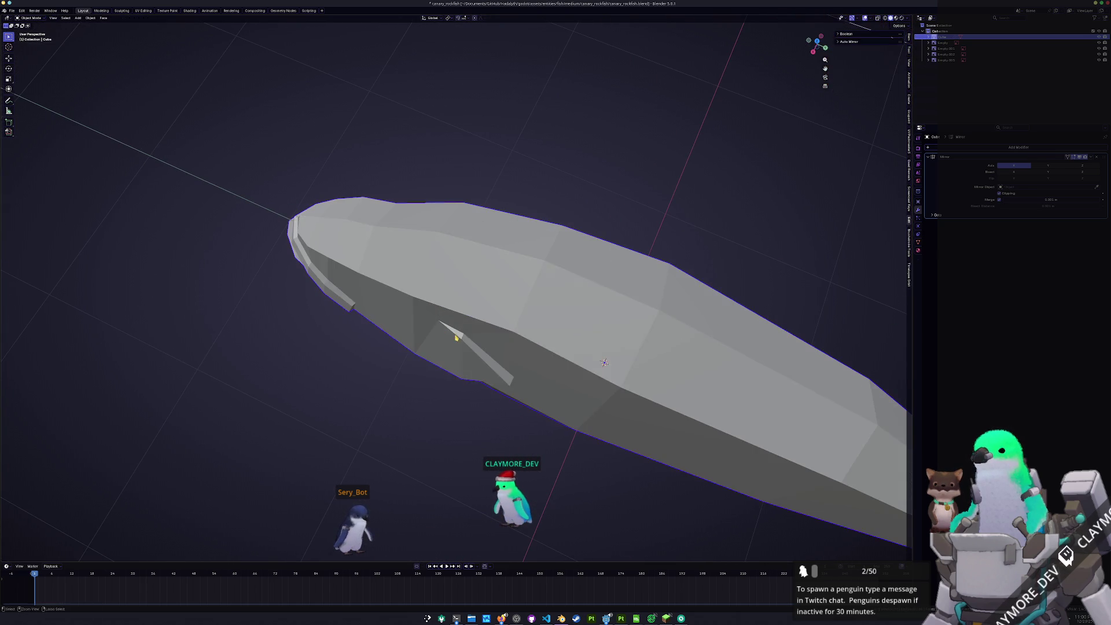
{"action": "key", "text": "Tab"}
{"action": "key", "text": "Tab"}
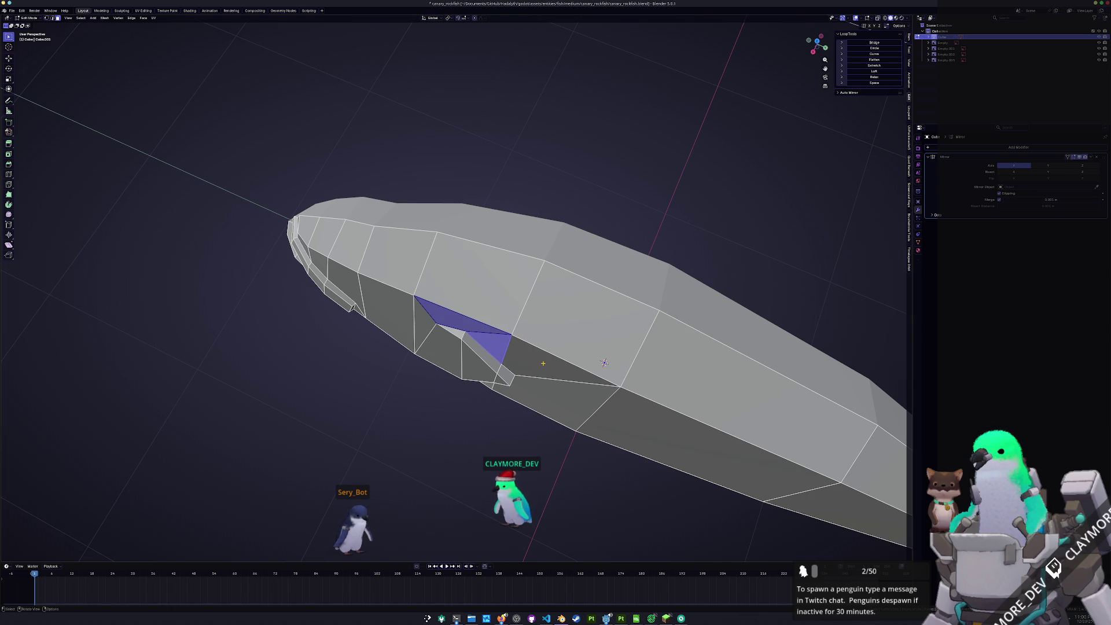
Add a lower flank face to the selection and switch to Right Orthographic view
{"action": "left_click", "coordinate": [542, 410], "text": "shift"}
{"action": "middle_click_drag", "start_coordinate": [542, 409], "coordinate": [504, 393]}
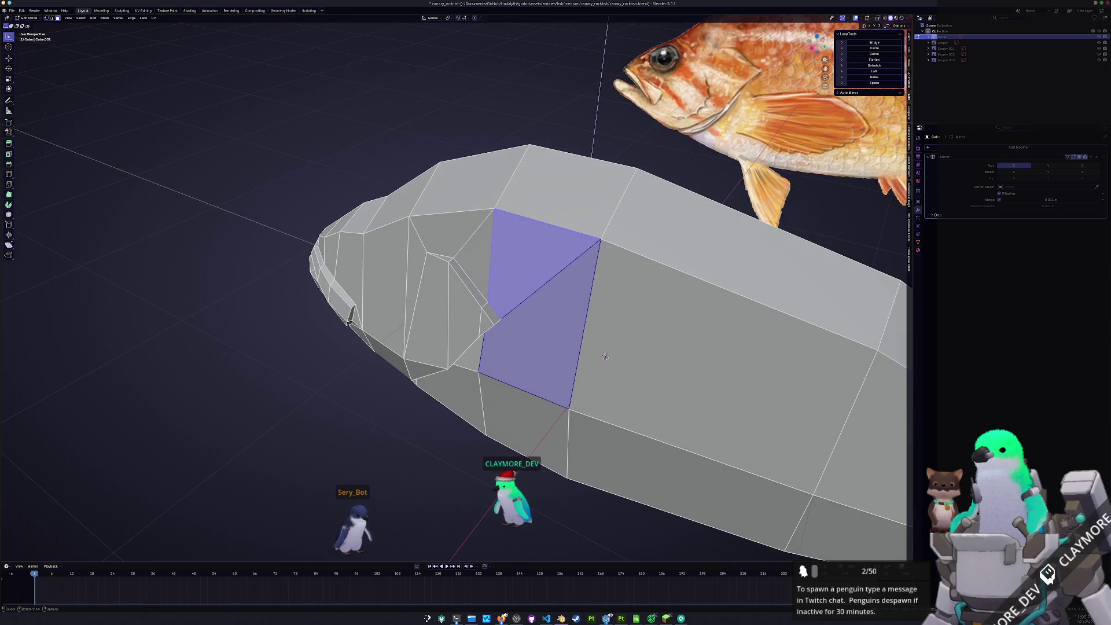
{"action": "key", "text": "Tab"}
{"action": "scroll", "coordinate": [605, 356], "scroll_direction": "down", "scroll_amount": 3}
{"action": "mouse_move", "coordinate": [605, 357]}
{"action": "middle_mouse_down"}
{"action": "mouse_move", "coordinate": [580, 396]}
{"action": "mouse_move", "coordinate": [591, 379]}
{"action": "middle_mouse_up"}
{"action": "key", "text": "KP_3"}
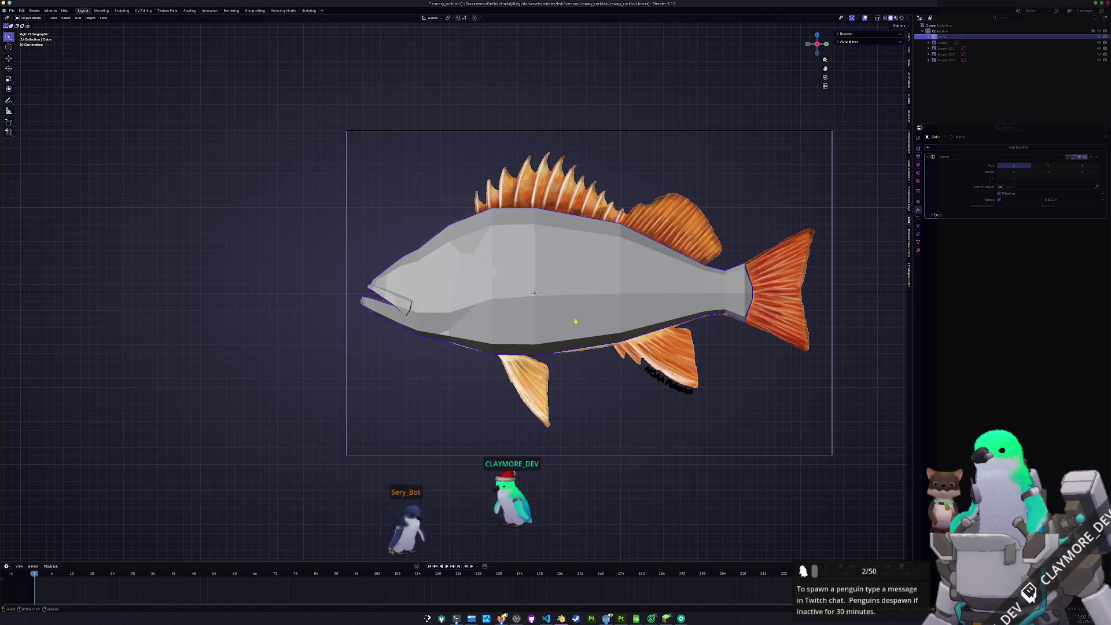
Slide an edge loop along the tail section of the body
{"action": "scroll", "coordinate": [583, 322], "scroll_direction": "down", "scroll_amount": 6, "text": "ctrl"}
{"action": "scroll", "coordinate": [552, 338], "scroll_direction": "up", "scroll_amount": 2}
{"action": "key", "text": "Tab"}
{"action": "mouse_move", "coordinate": [552, 338]}
{"action": "middle_mouse_down"}
{"action": "mouse_move", "coordinate": [505, 348]}
{"action": "mouse_move", "coordinate": [538, 356]}
{"action": "middle_mouse_up"}
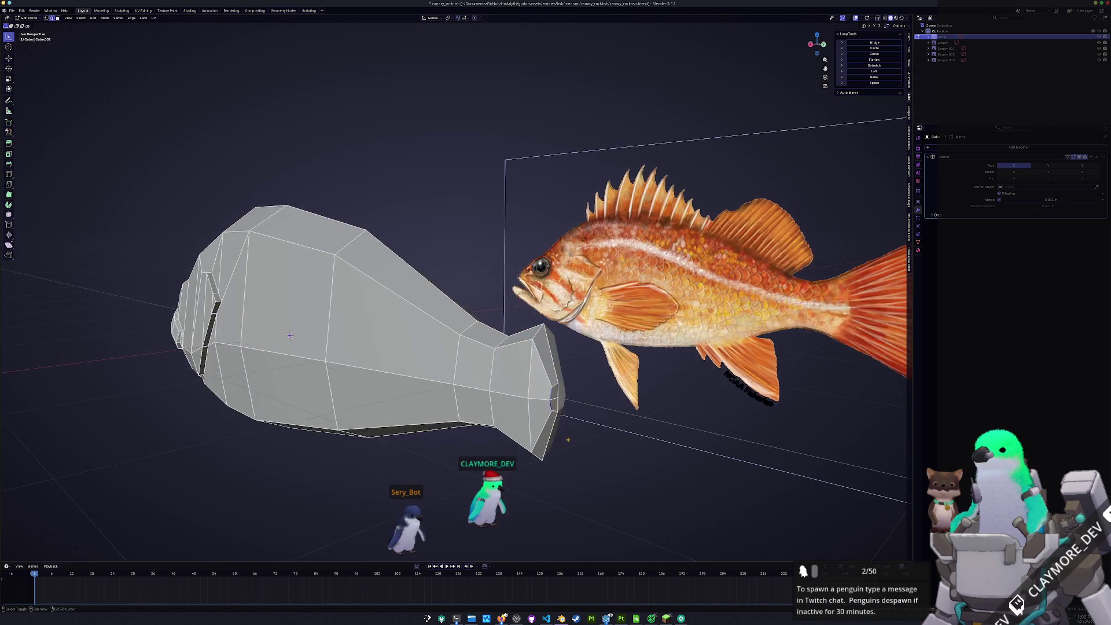
{"action": "scroll", "coordinate": [550, 354], "scroll_direction": "down", "scroll_amount": 2}
{"action": "scroll", "coordinate": [556, 354], "scroll_direction": "up", "scroll_amount": 4}
{"action": "key", "text": "g"}
{"action": "key", "text": "g"}
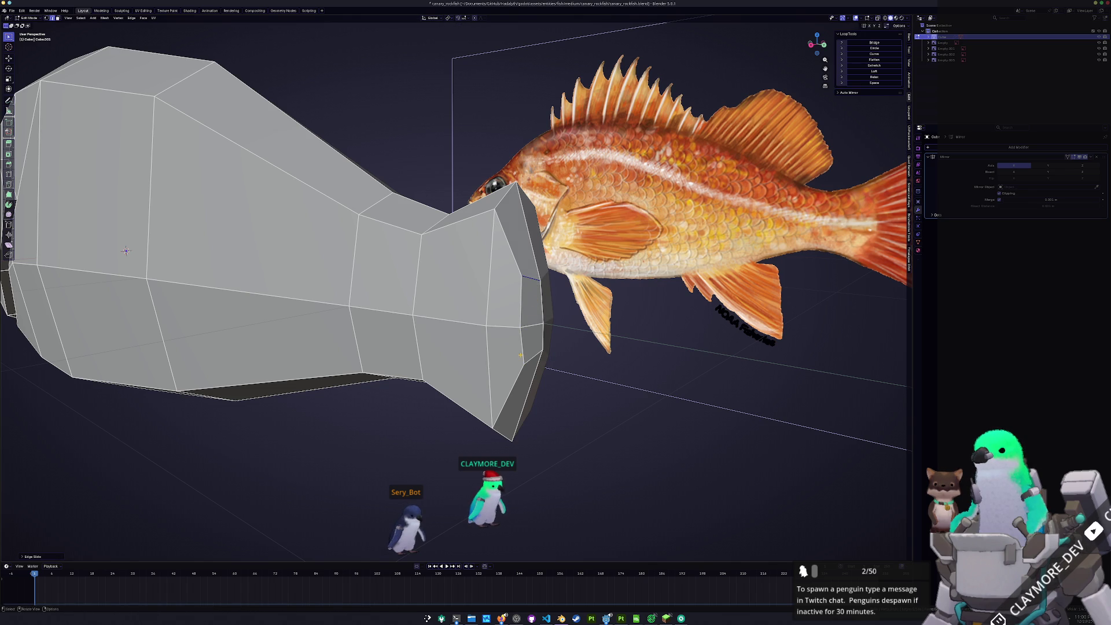
{"action": "middle_click_drag", "start_coordinate": [540, 372], "coordinate": [507, 366]}
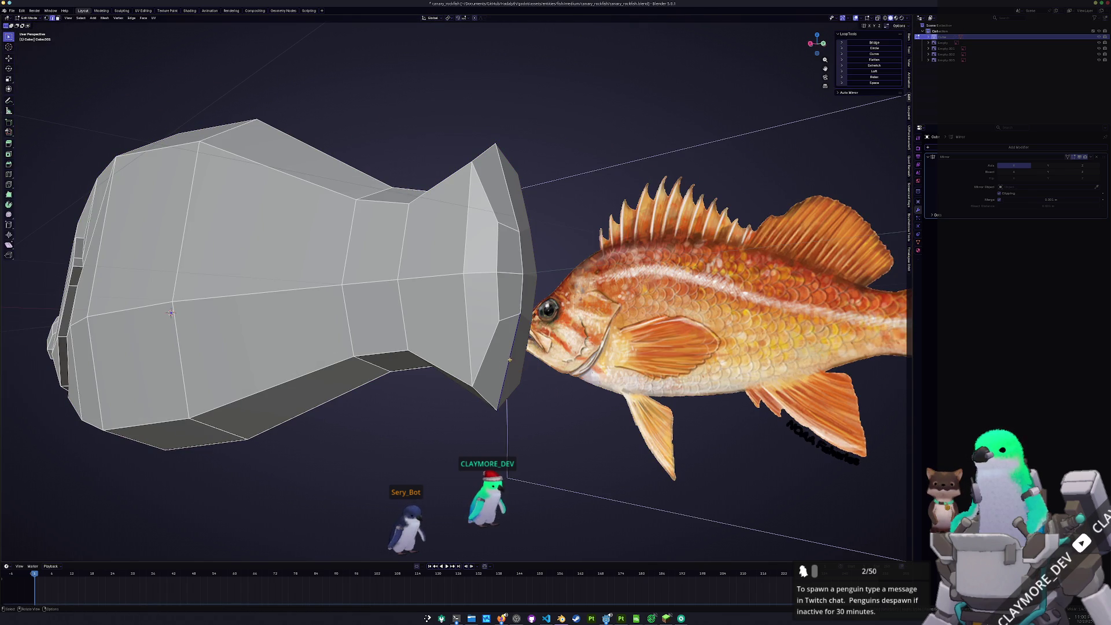
{"action": "middle_click_drag", "start_coordinate": [512, 211], "coordinate": [536, 375]}
Separate the selected tail faces into their own object and return to the side orthographic view
{"action": "key", "text": "ctrl+e"}
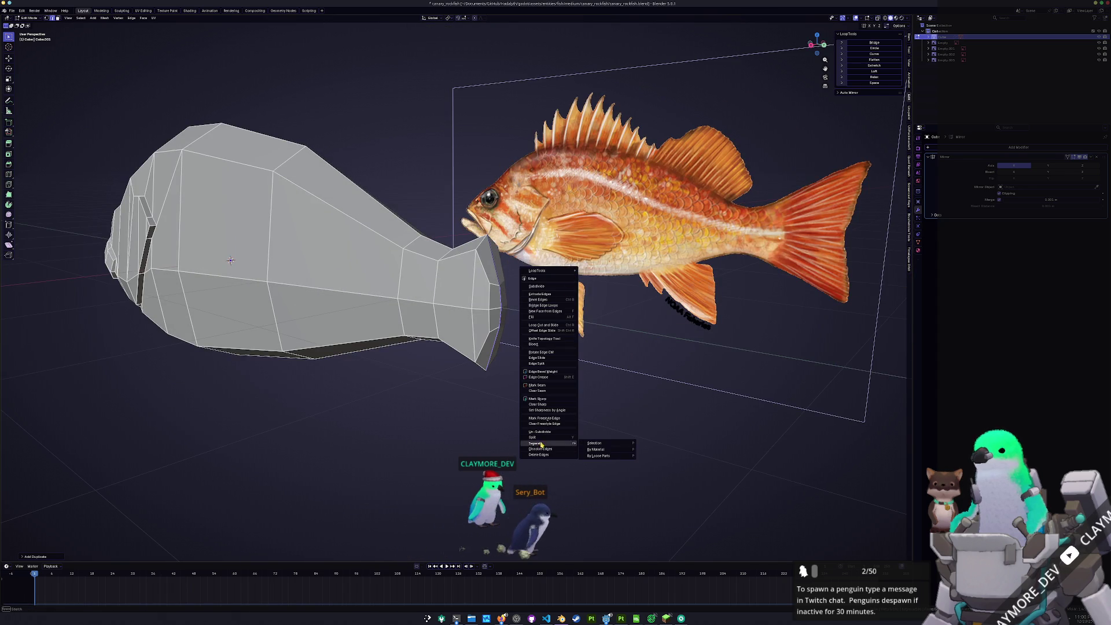
{"action": "left_click", "coordinate": [535, 432]}
{"action": "key", "text": "Tab"}
{"action": "key", "text": "KP_3"}
{"action": "scroll", "coordinate": [533, 322], "scroll_direction": "up", "scroll_amount": 6}
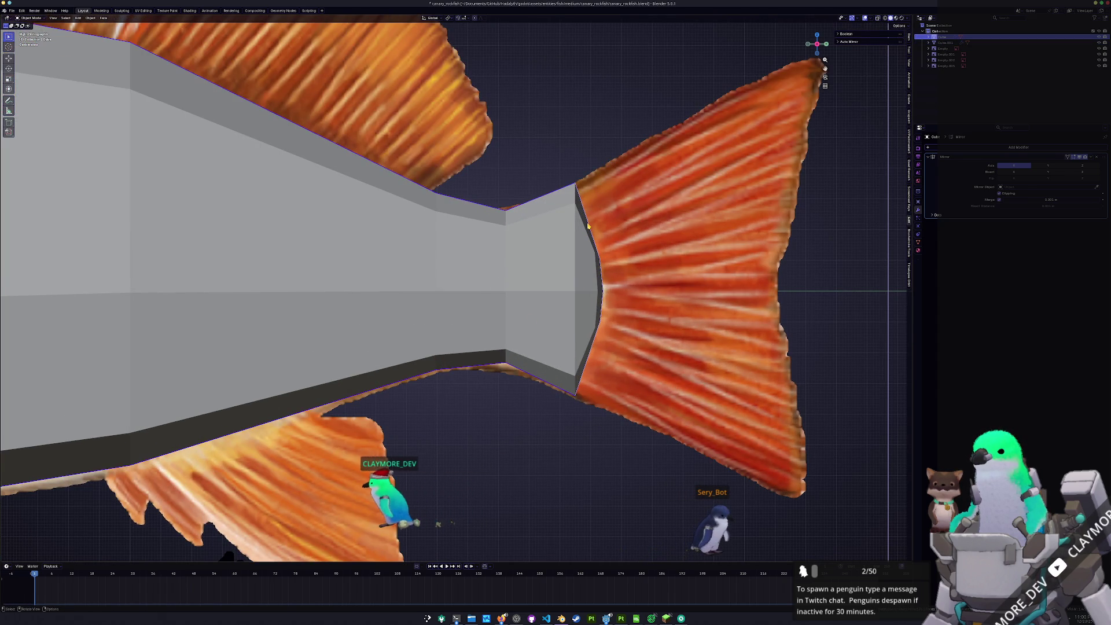
Edit the tail piece in X-ray and move it along Y over the tail fin
{"action": "scroll", "coordinate": [536, 334], "scroll_direction": "down", "scroll_amount": 6}
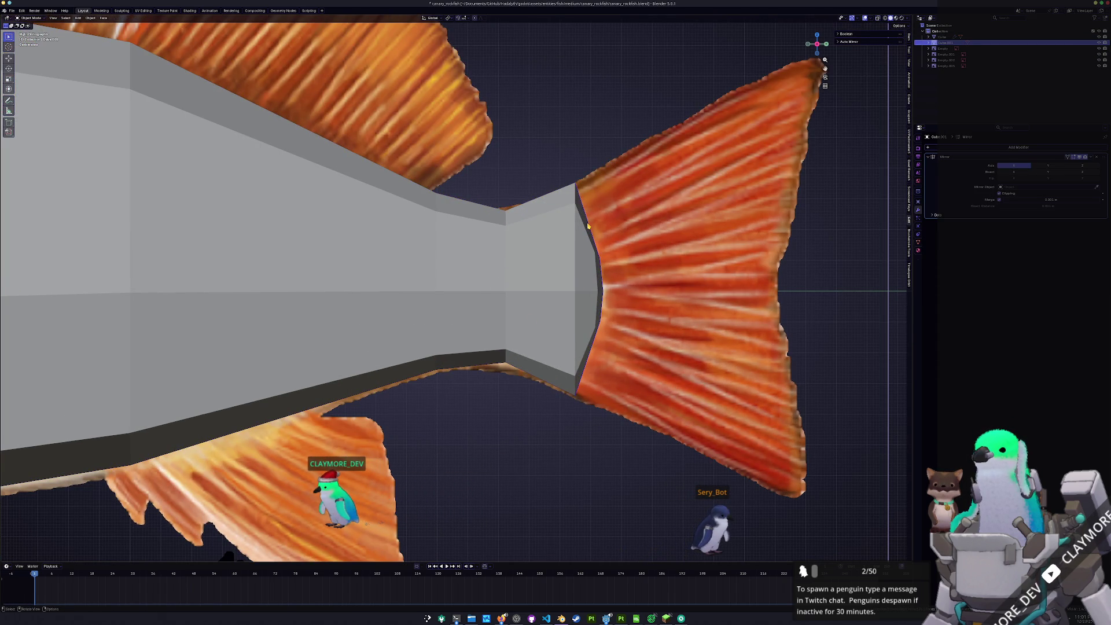
{"action": "key", "text": "Tab"}
{"action": "middle_click_drag", "start_coordinate": [536, 334], "coordinate": [553, 332], "text": "shift"}
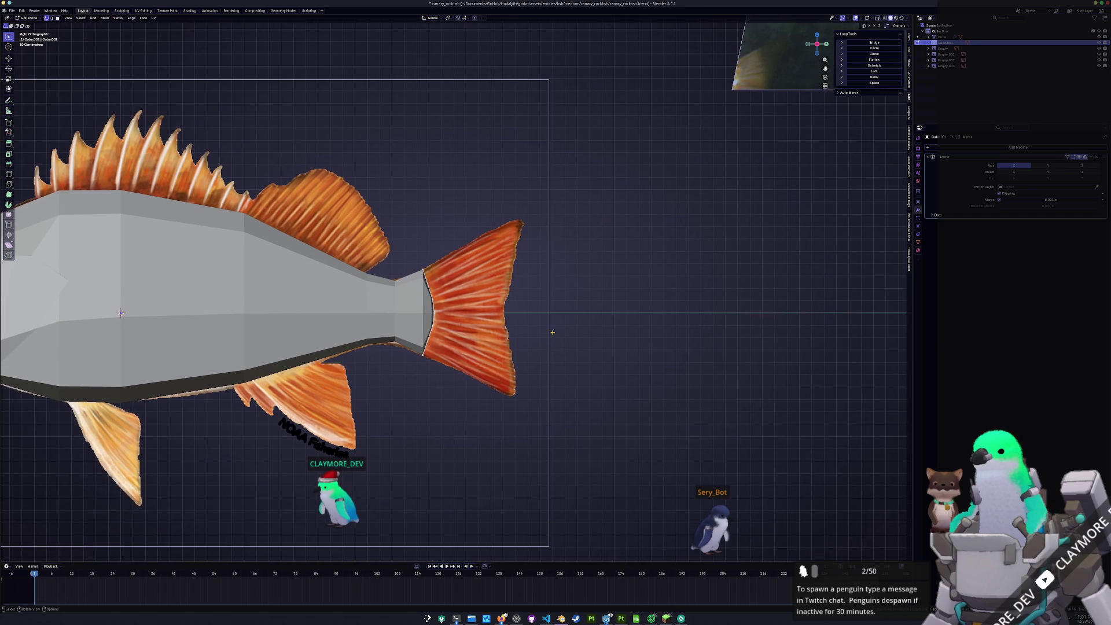
{"action": "scroll", "coordinate": [552, 332], "scroll_direction": "up", "scroll_amount": 2}
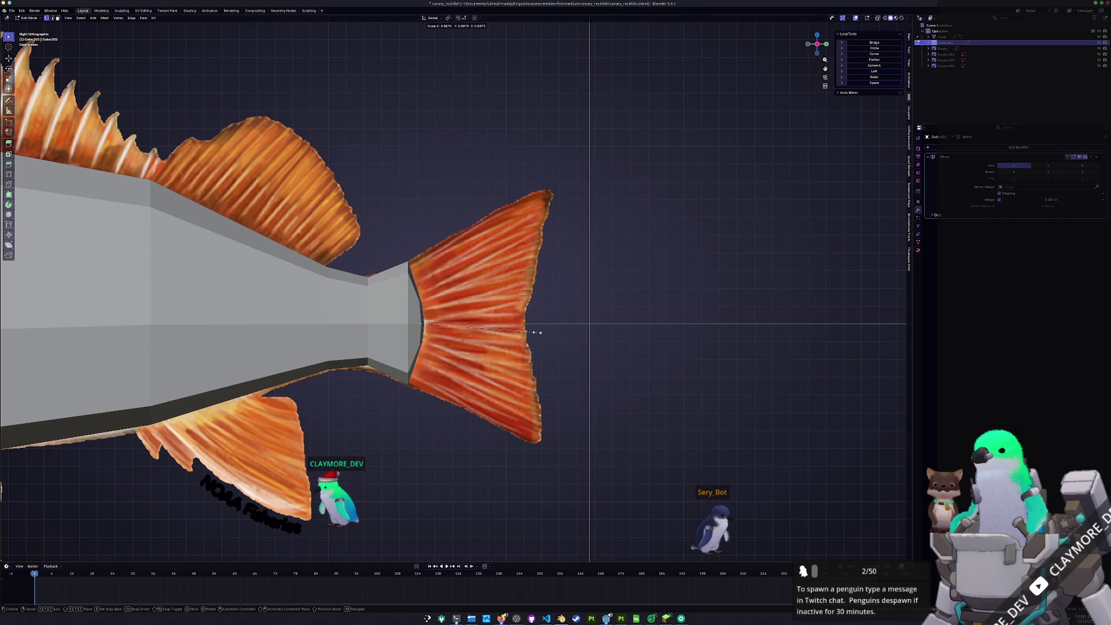
{"action": "key", "text": "Escape"}
{"action": "key", "text": "alt+z"}
{"action": "scroll", "coordinate": [536, 332], "scroll_direction": "up", "scroll_amount": 1}
{"action": "key", "text": "g"}
{"action": "key", "text": "y"}
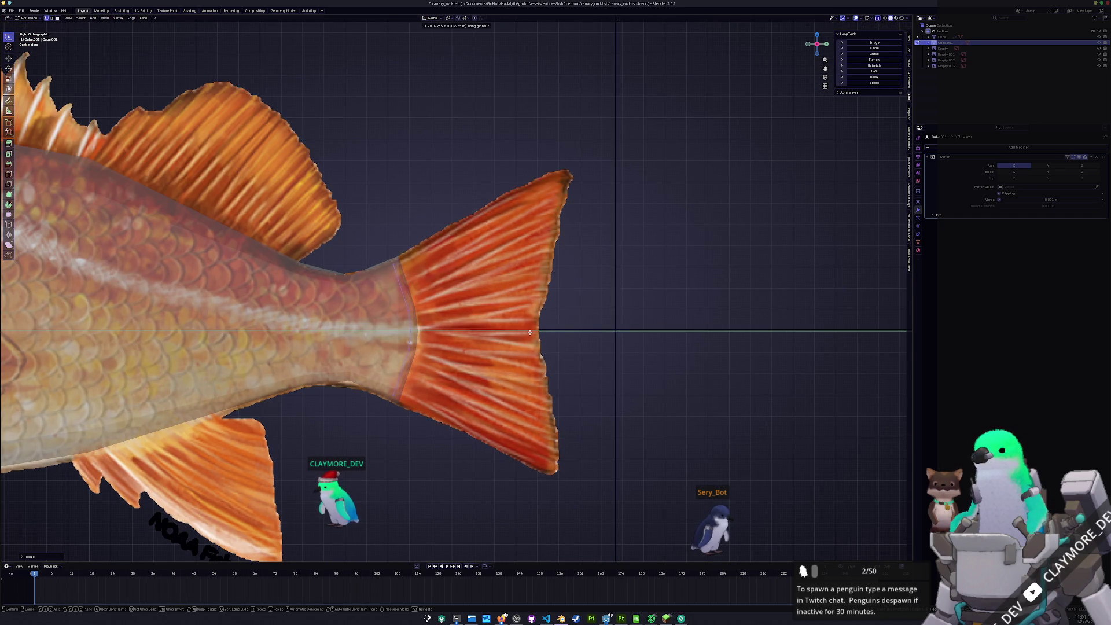
{"action": "left_click", "coordinate": [616, 331]}
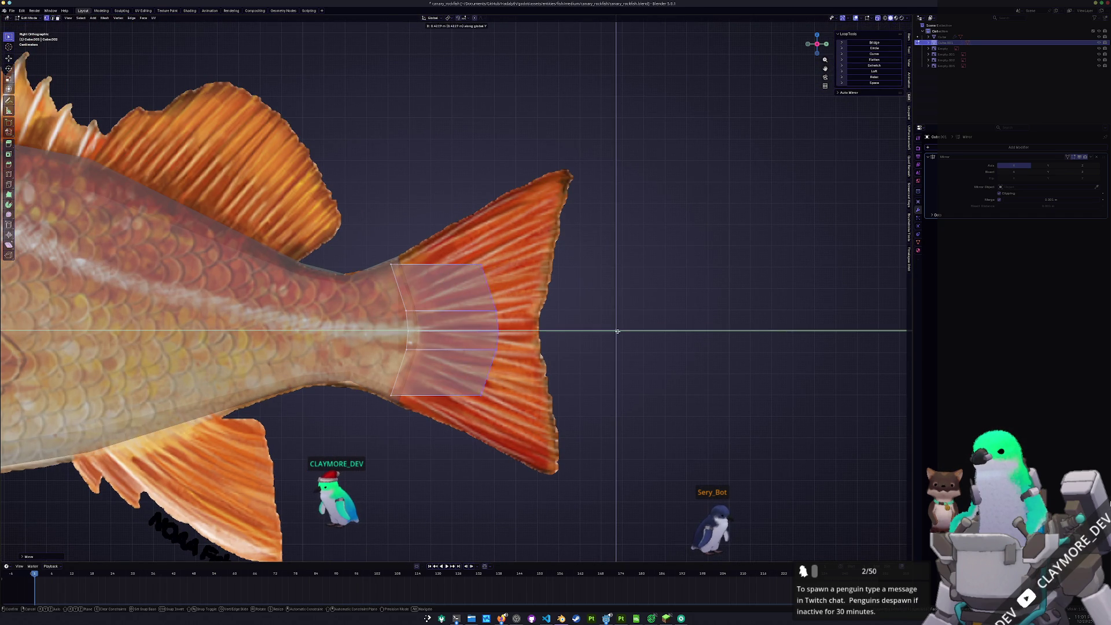
Scale the extruded tail edge to span the fin and push it back along Y
{"action": "left_click", "coordinate": [658, 334]}
{"action": "key", "text": "s"}
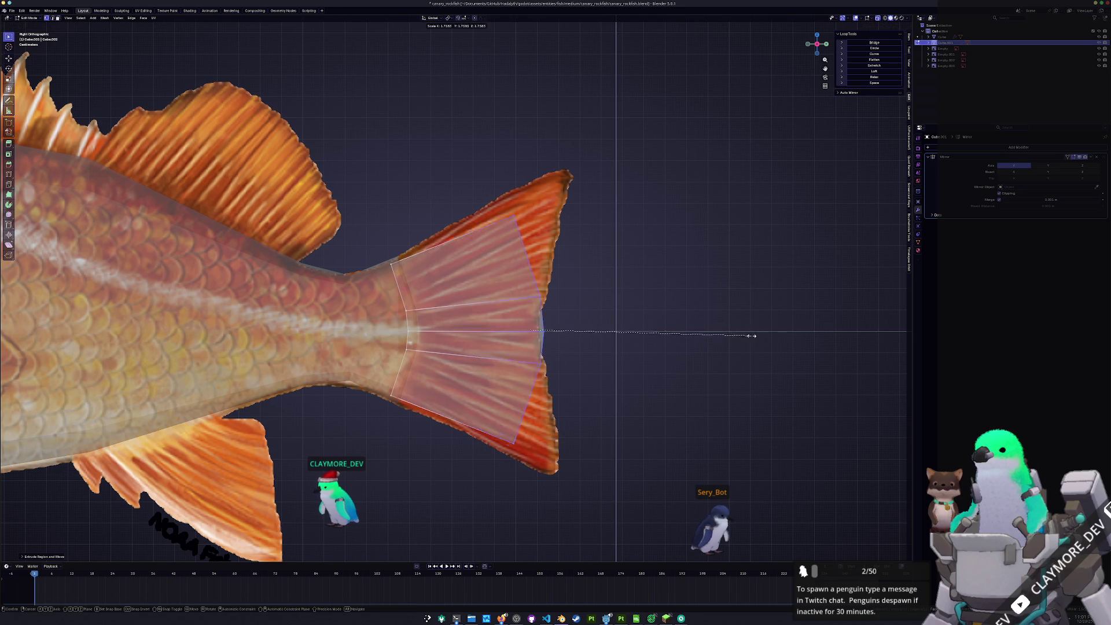
{"action": "left_click", "coordinate": [802, 324]}
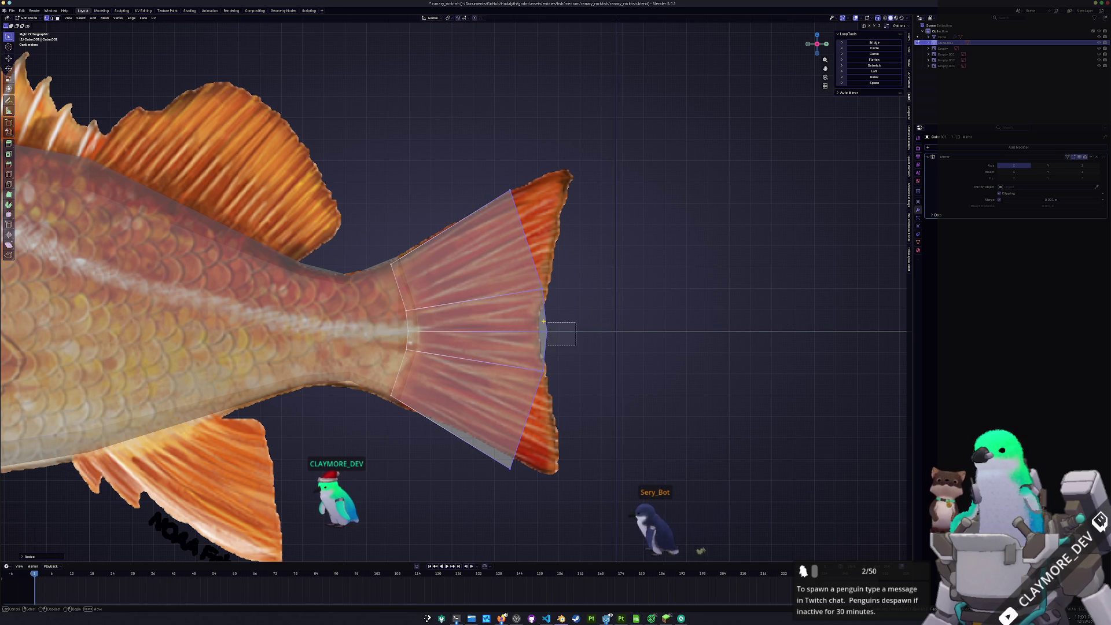
{"action": "key", "text": "g"}
{"action": "key", "text": "y"}
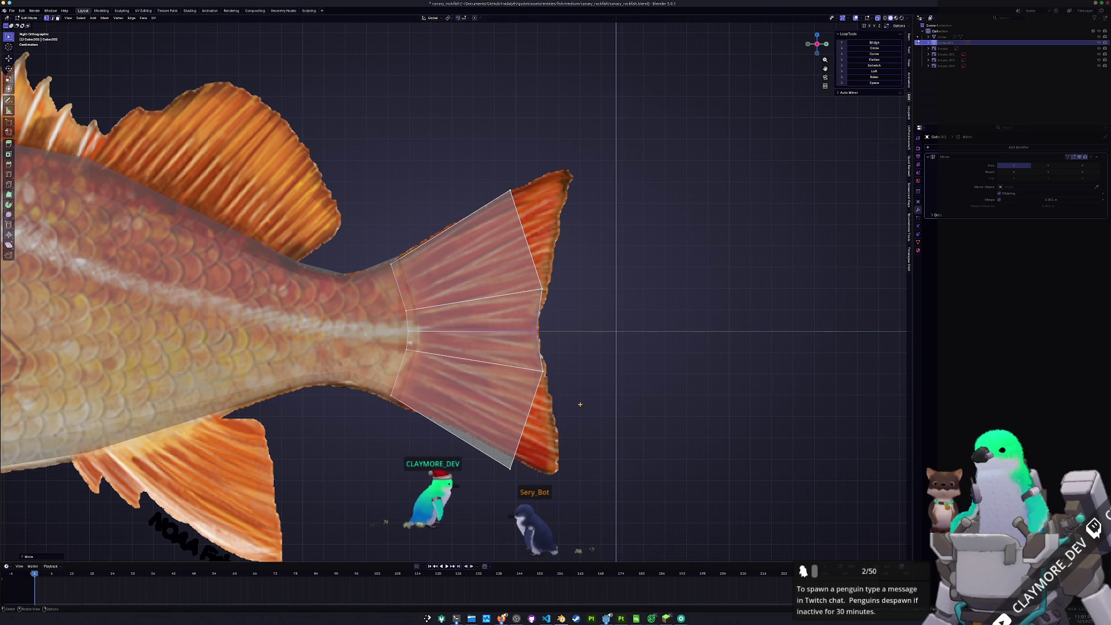
{"action": "left_click", "coordinate": [574, 321]}
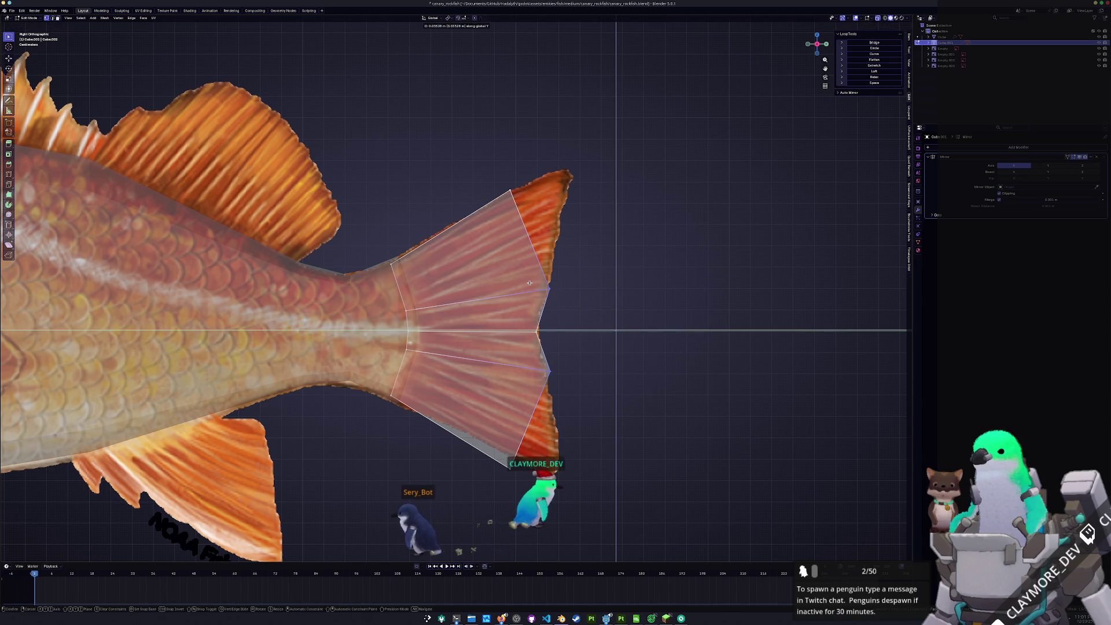
{"action": "left_click", "coordinate": [484, 180]}
Move the top tail vertex vertically onto the fin outline
{"action": "key", "text": "g"}
{"action": "key", "text": "z"}
{"action": "left_click", "coordinate": [486, 181]}
{"action": "key", "text": "Escape"}
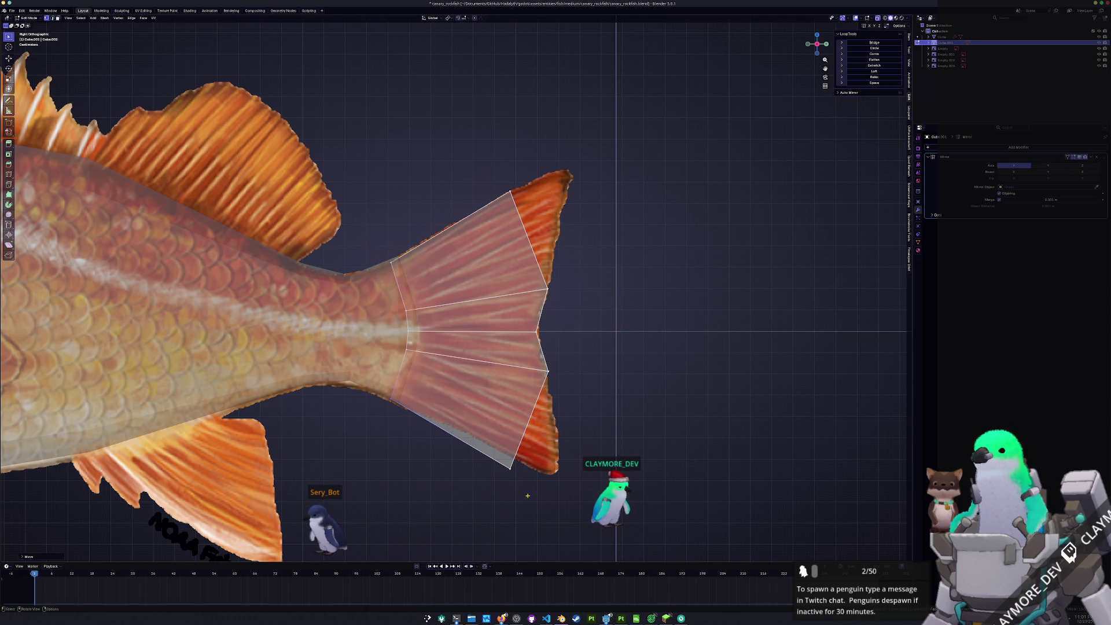
Extrude the bottom tail edge and slide and lift its vertex toward the lower lobe
{"action": "key", "text": "g"}
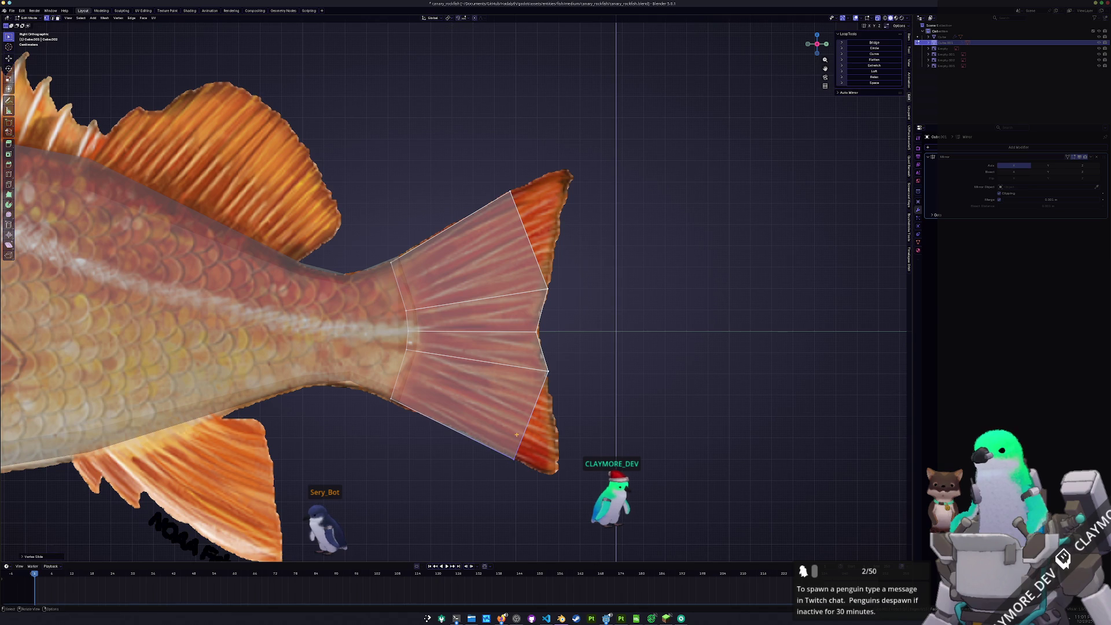
{"action": "key", "text": "e"}
{"action": "left_click", "coordinate": [571, 445]}
{"action": "key", "text": "b"}
{"action": "left_click_drag", "start_coordinate": [613, 425], "coordinate": [602, 402]}
{"action": "right_click", "coordinate": [588, 401]}
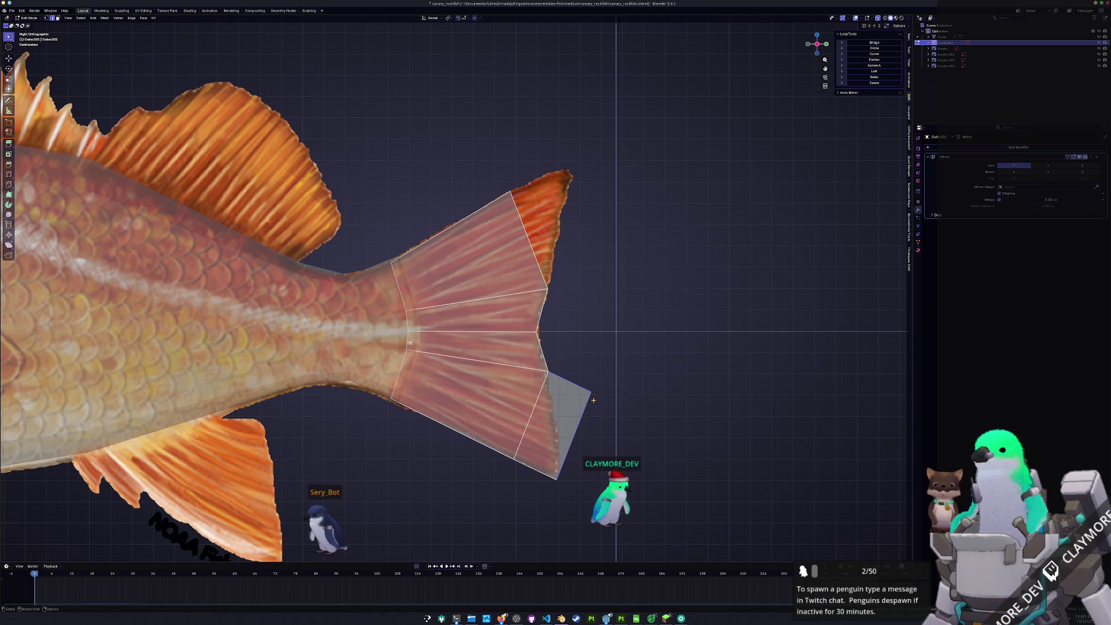
{"action": "key", "text": "shift+v"}
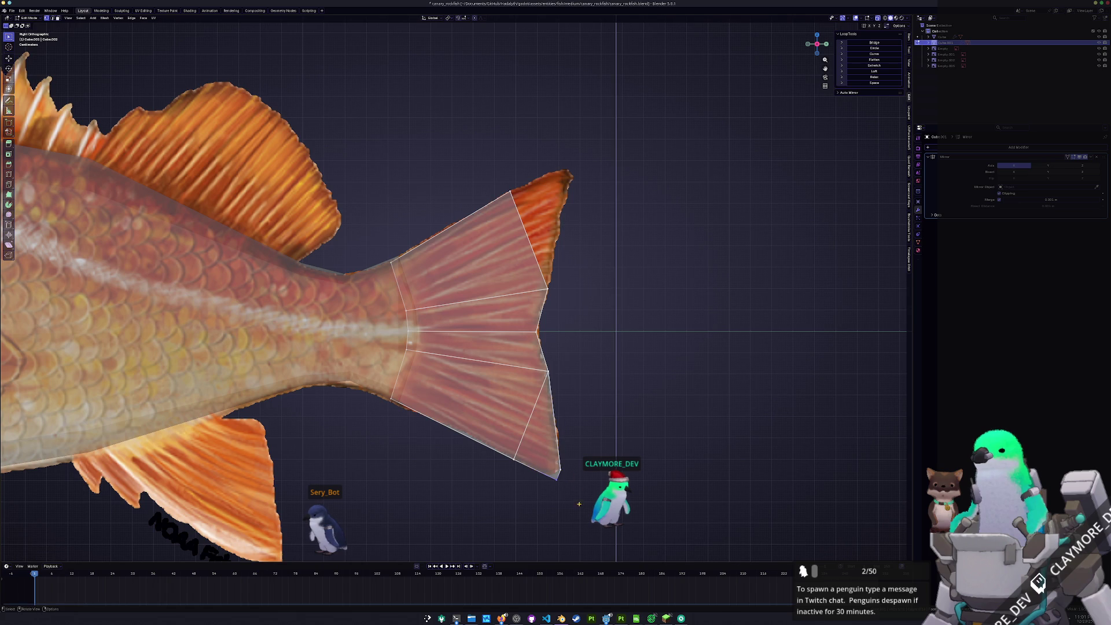
{"action": "key", "text": "g"}
{"action": "key", "text": "z"}
{"action": "left_click", "coordinate": [547, 457]}
Extrude the upper tail edge and place its top vertex at the upper lobe tip
{"action": "middle_click_drag", "start_coordinate": [571, 372], "coordinate": [573, 417], "text": "shift"}
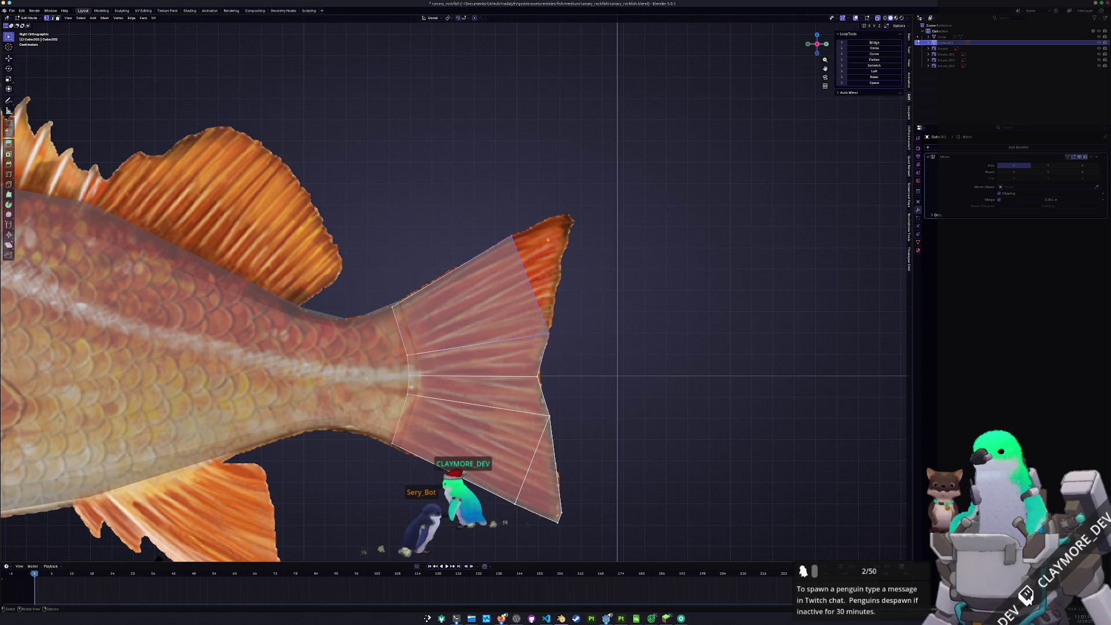
{"action": "key", "text": "e"}
{"action": "left_click", "coordinate": [615, 235]}
{"action": "key", "text": "g"}
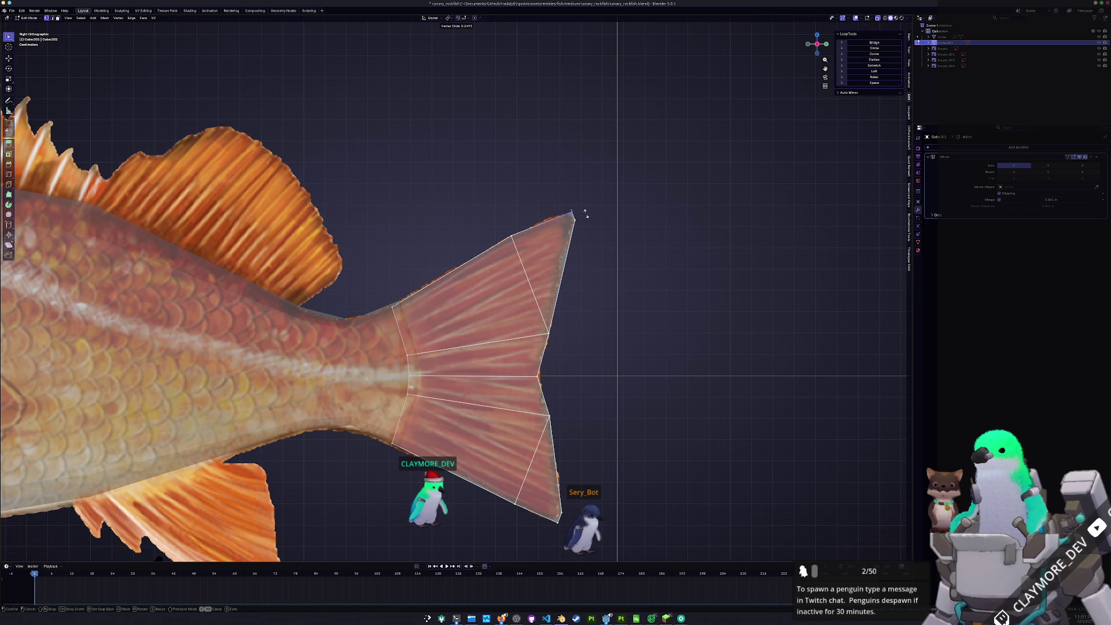
{"action": "key", "text": "g"}
{"action": "left_click", "coordinate": [553, 196]}
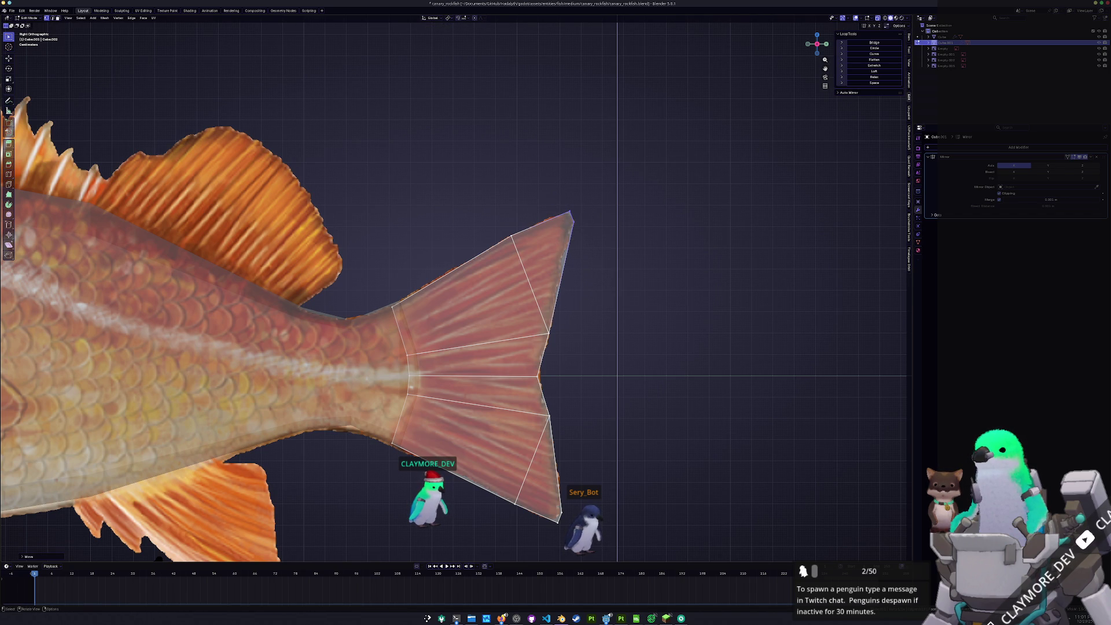
Place the bottom tail vertex at the lower lobe tip and begin a vertical adjustment of the tail vertices
{"action": "left_click_drag", "start_coordinate": [541, 499], "coordinate": [540, 497]}
{"action": "key", "text": "g"}
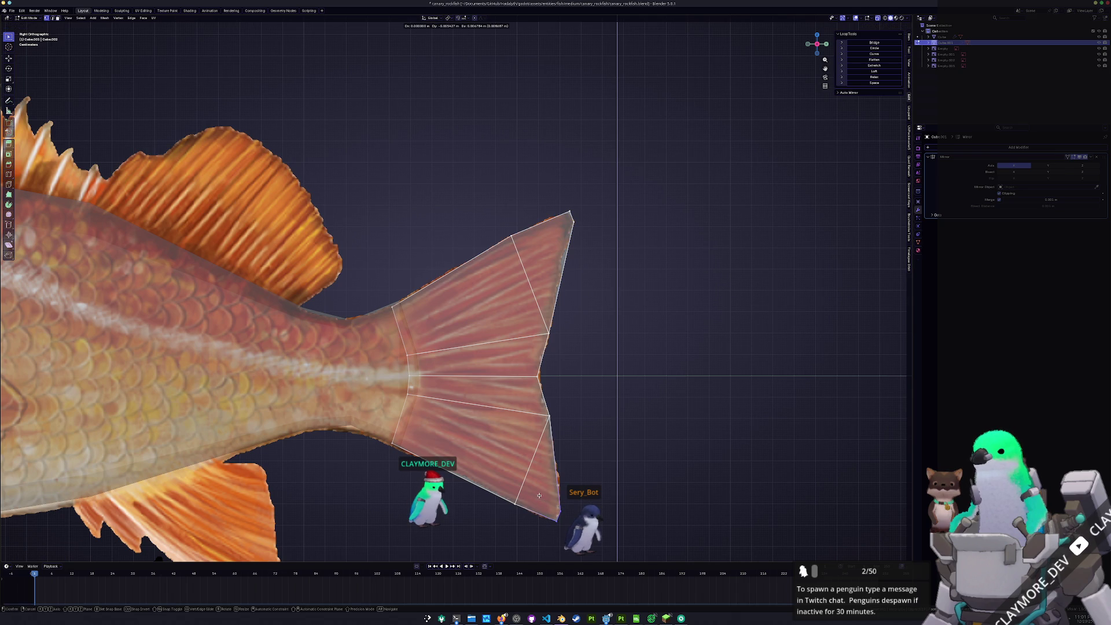
{"action": "left_click", "coordinate": [539, 495]}
{"action": "scroll", "coordinate": [457, 379], "scroll_direction": "down", "scroll_amount": 4}
{"action": "key", "text": "Tab"}
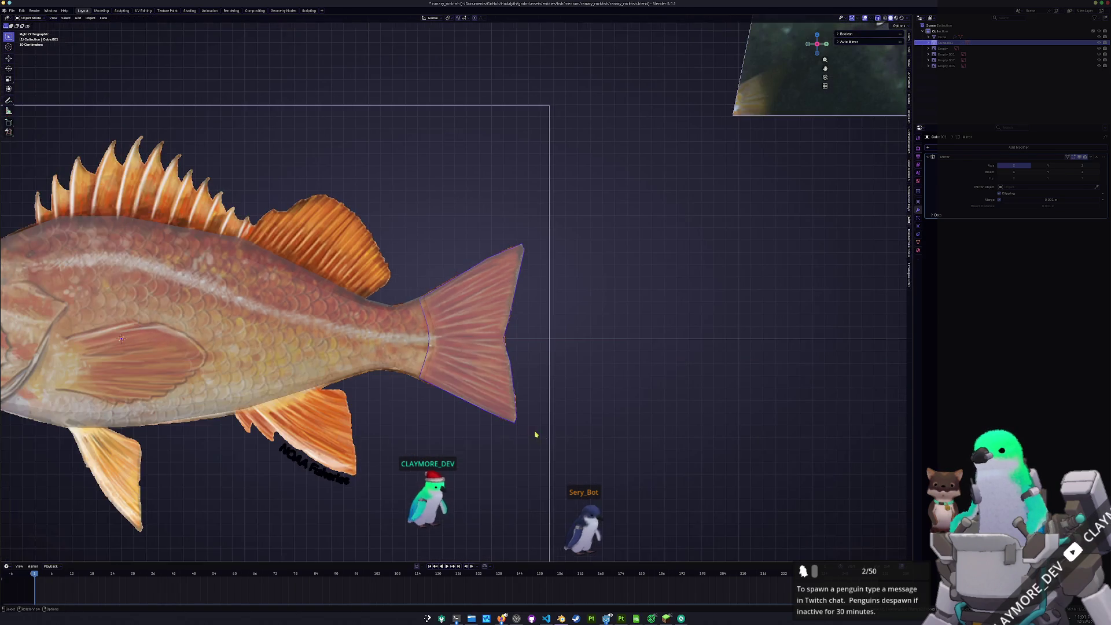
{"action": "middle_click_drag", "start_coordinate": [458, 379], "coordinate": [515, 399], "text": "shift"}
{"action": "key", "text": "Tab"}
{"action": "key", "text": "g"}
{"action": "key", "text": "z"}
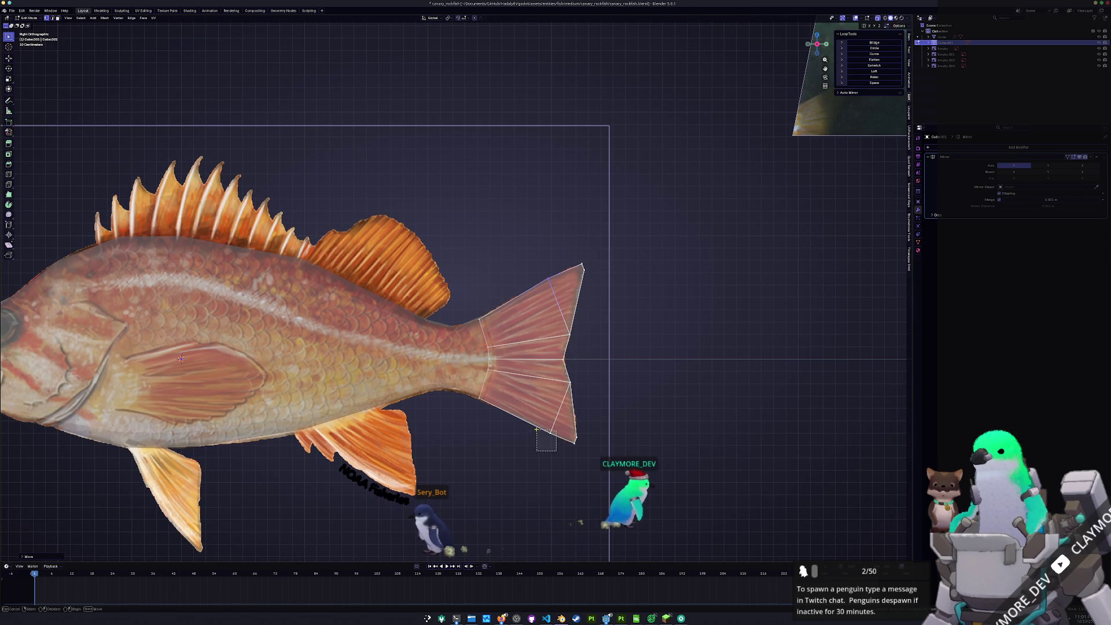
Finish the vertical tail-vertex adjustment and select the fish body mesh
{"action": "left_click", "coordinate": [531, 424]}
{"action": "key", "text": "Tab"}
{"action": "scroll", "coordinate": [531, 424], "scroll_direction": "down", "scroll_amount": 3}
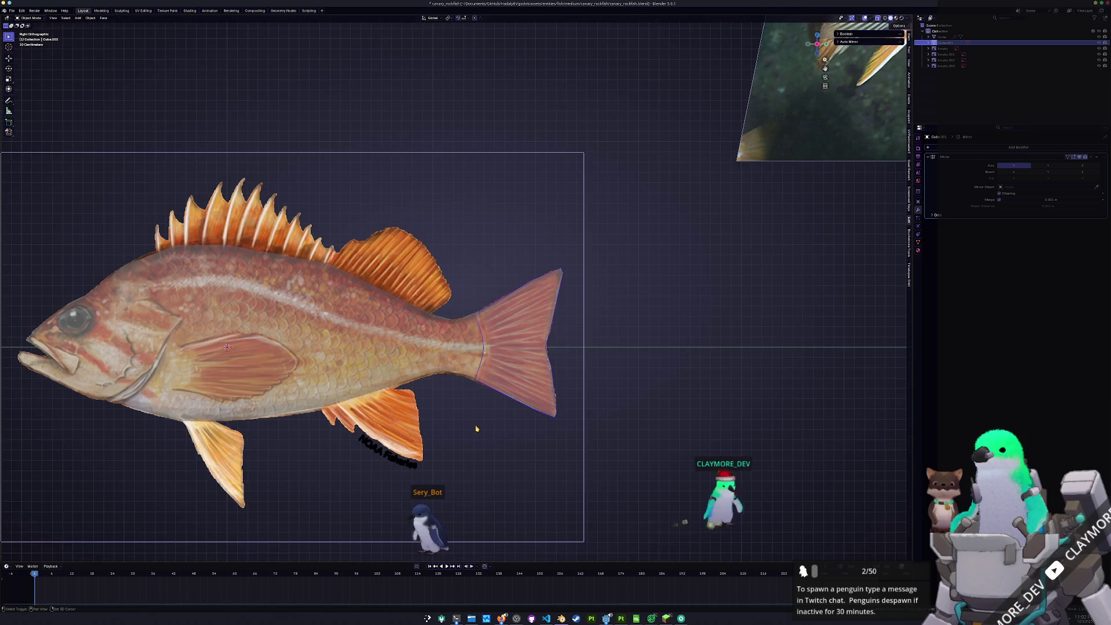
{"action": "middle_click_drag", "start_coordinate": [462, 420], "coordinate": [608, 414], "text": "shift"}
{"action": "left_click", "coordinate": [527, 314]}
{"action": "scroll", "coordinate": [526, 314], "scroll_direction": "up", "scroll_amount": 1}
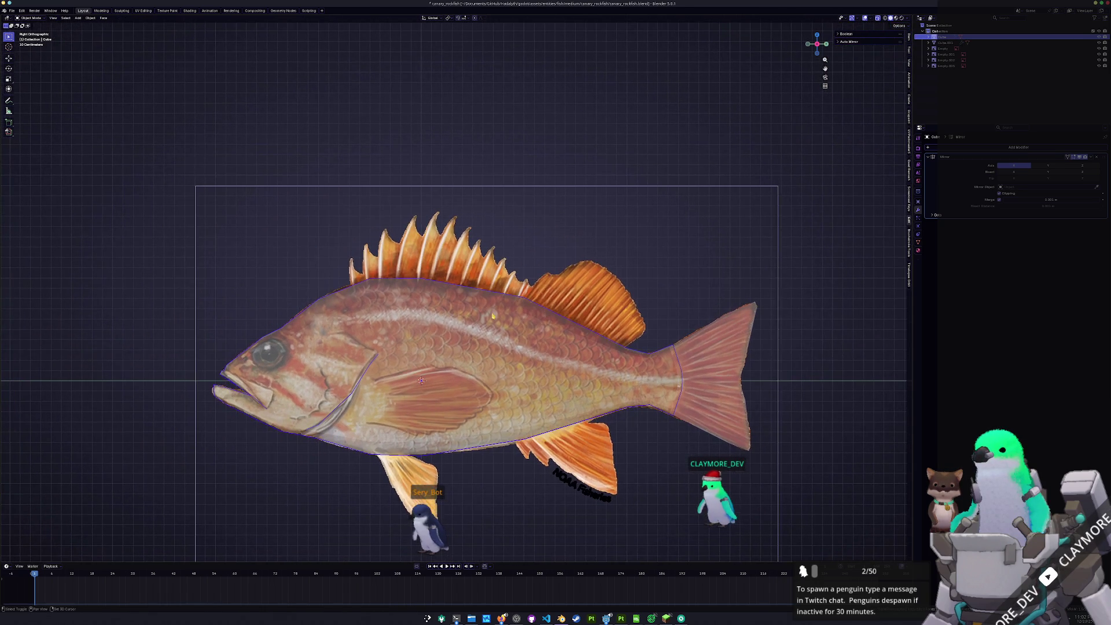
{"action": "scroll", "coordinate": [475, 272], "scroll_direction": "down", "scroll_amount": 1}
{"action": "mouse_move", "coordinate": [440, 257]}
{"action": "middle_mouse_down", "text": "shift"}
{"action": "mouse_move", "coordinate": [425, 239]}
{"action": "mouse_move", "coordinate": [417, 318]}
{"action": "middle_mouse_up", "text": "shift"}
{"action": "scroll", "coordinate": [424, 239], "scroll_direction": "up", "scroll_amount": 1}
Duplicate the body's outline edges in place and separate them into a new object
{"action": "key", "text": "Tab"}
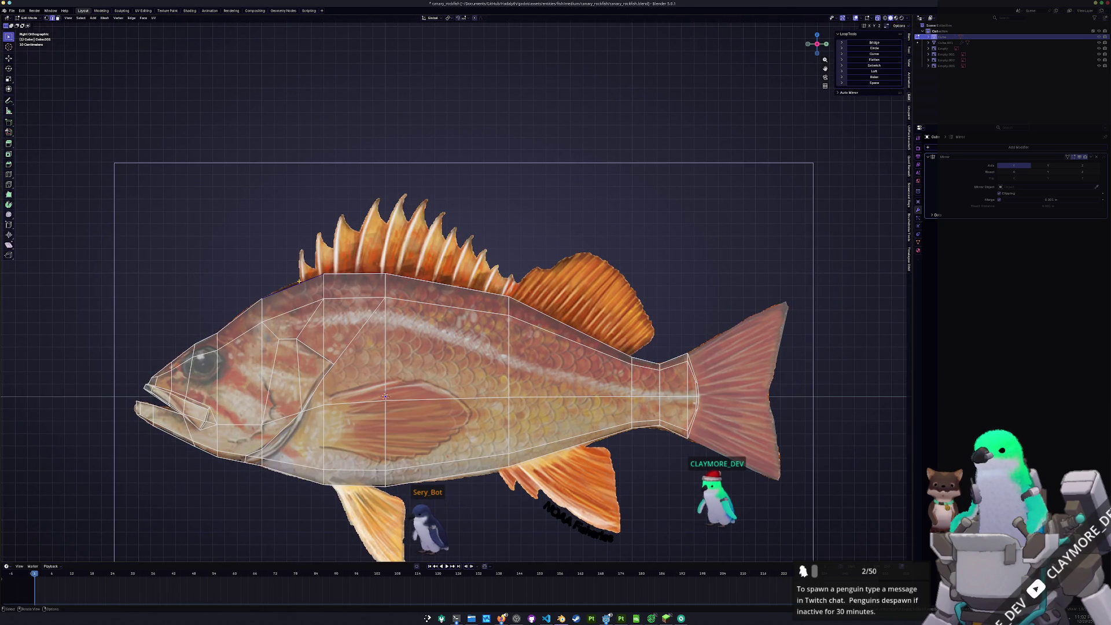
{"action": "key", "text": "shift+d"}
{"action": "key", "text": "Escape"}
{"action": "key", "text": "ctrl+e"}
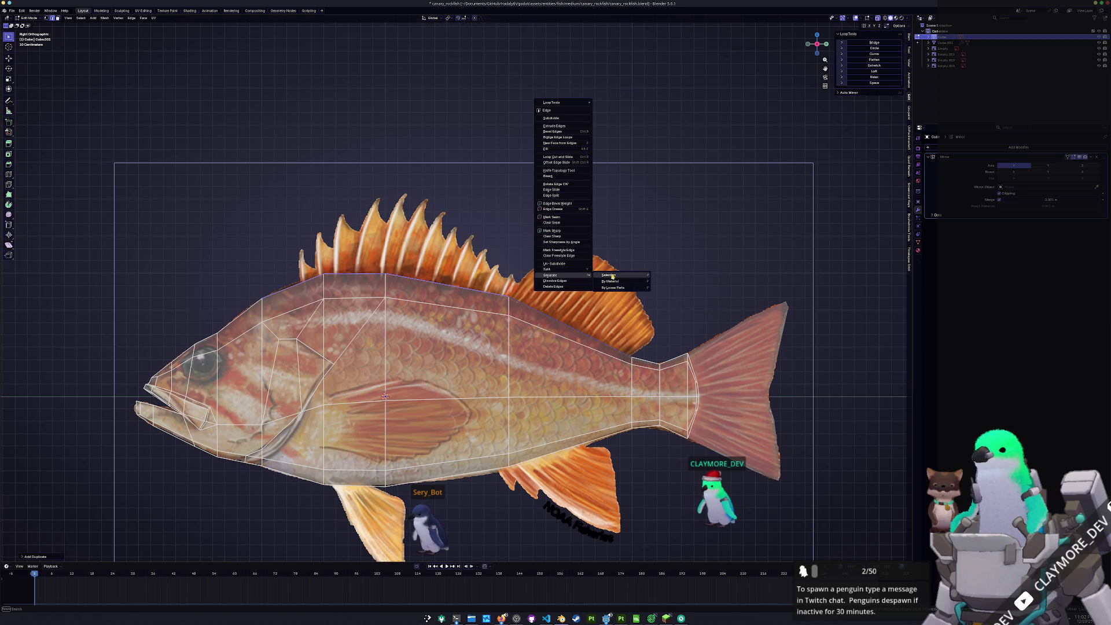
{"action": "left_click", "coordinate": [609, 276]}
{"action": "key", "text": "Tab"}
{"action": "left_click", "coordinate": [494, 295]}
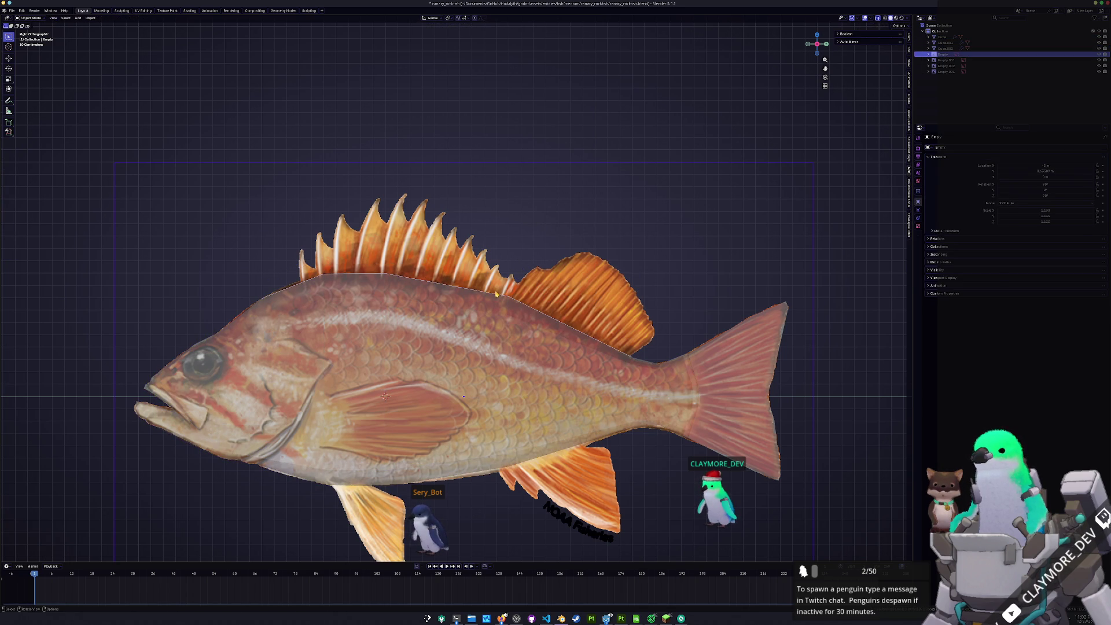
Edit the outline edge object: slide a vertex and extrude its top edges up over the dorsal fin
{"action": "left_click", "coordinate": [496, 294]}
{"action": "key", "text": "Tab"}
{"action": "key", "text": "shift+v"}
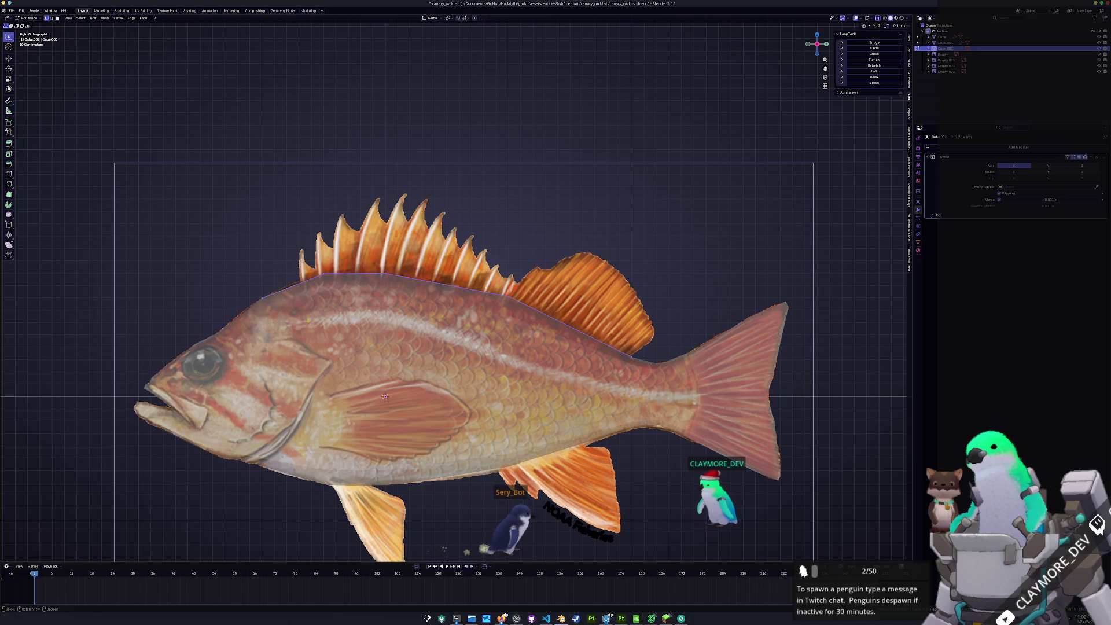
{"action": "left_click", "coordinate": [284, 257]}
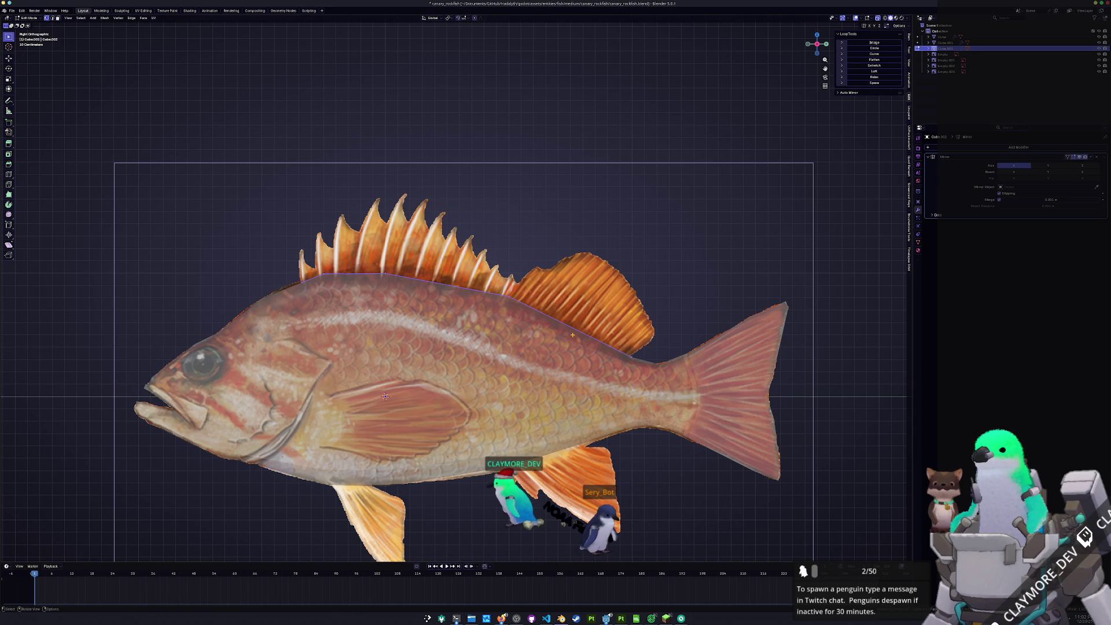
{"action": "key", "text": "g"}
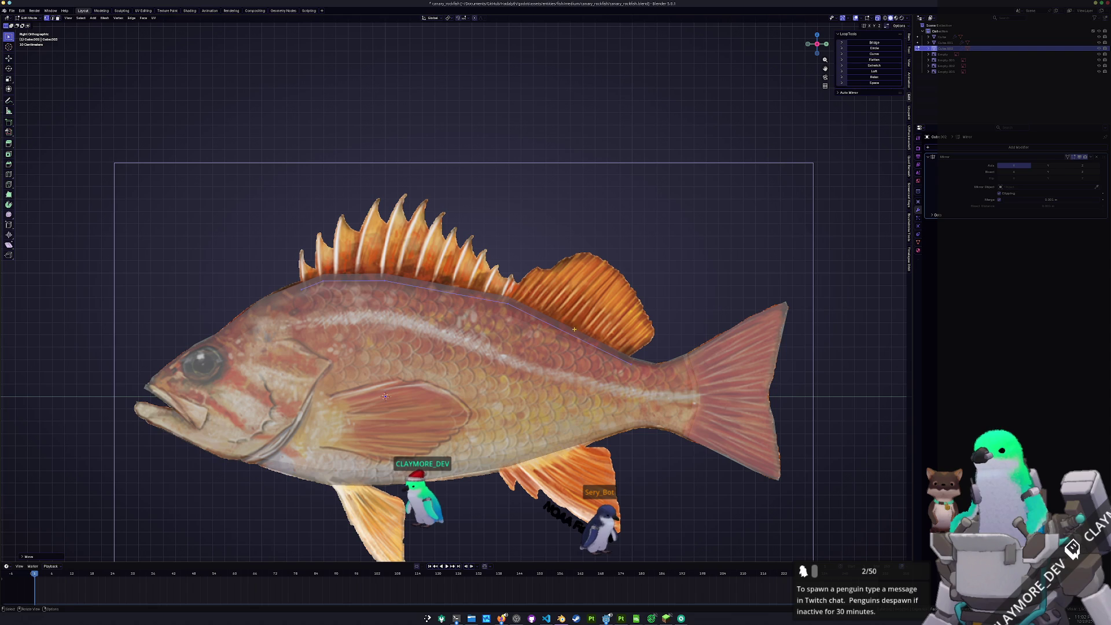
{"action": "key", "text": "e"}
{"action": "left_click", "coordinate": [583, 240]}
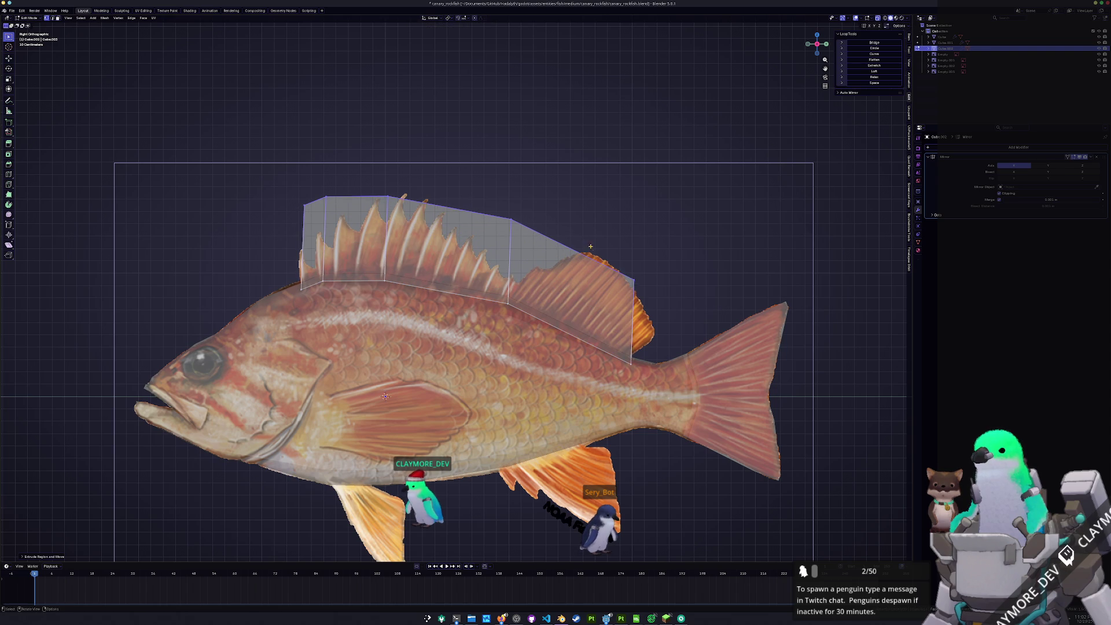
Reposition the rear dorsal fin vertex and slide it along the fin edge
{"action": "left_click_drag", "start_coordinate": [621, 277], "coordinate": [621, 277]}
{"action": "key", "text": "g"}
{"action": "left_click", "coordinate": [641, 322]}
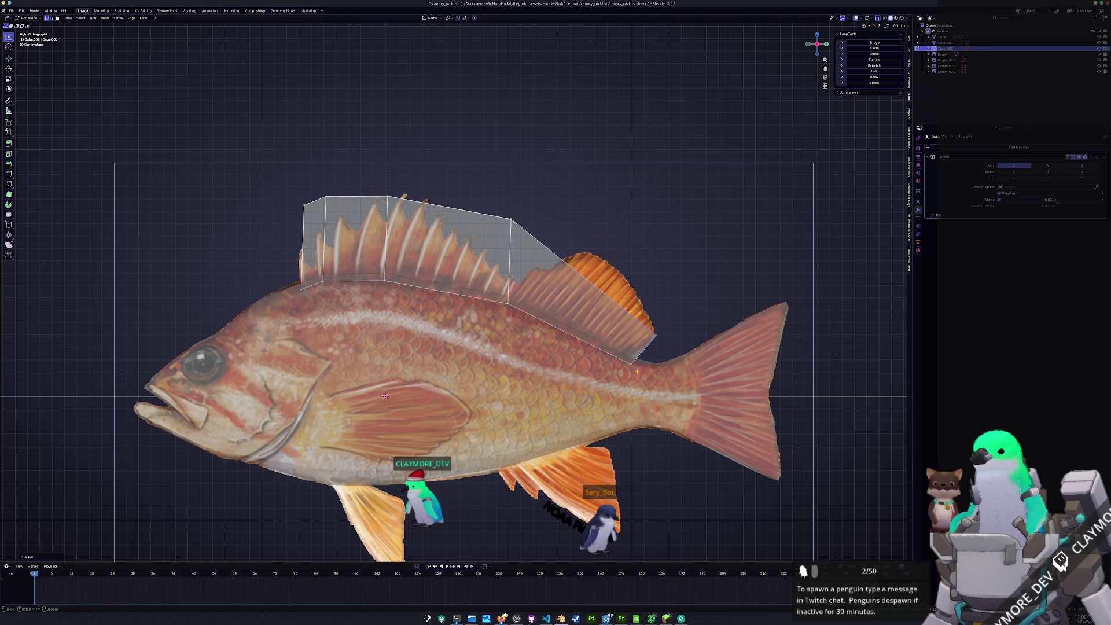
{"action": "key", "text": "shift+v"}
{"action": "left_click", "coordinate": [499, 272]}
{"action": "key", "text": "g"}
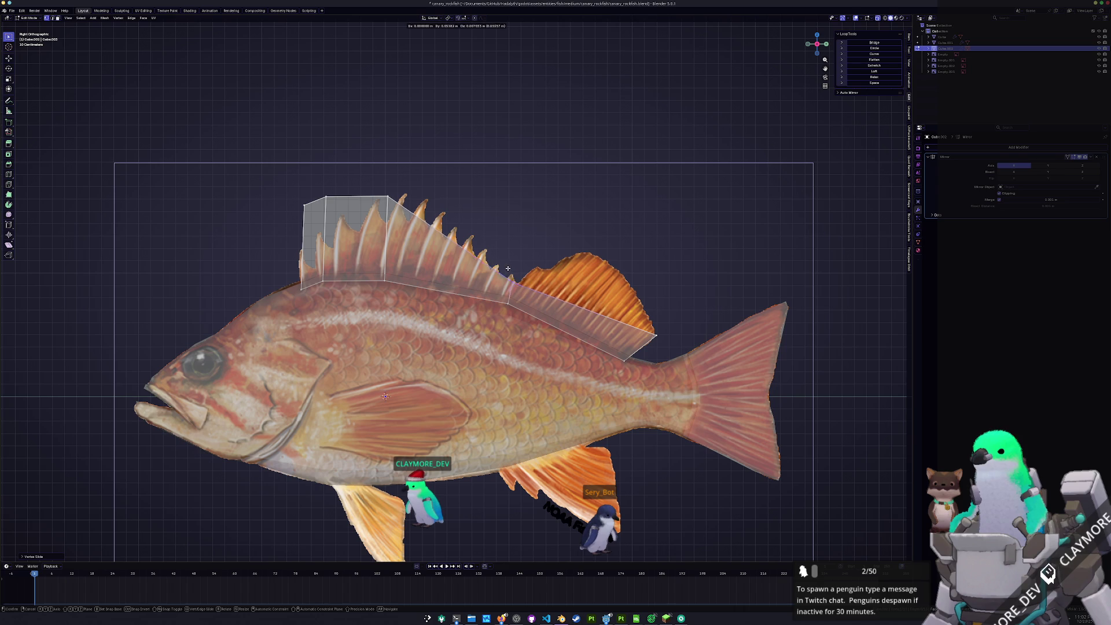
{"action": "key", "text": "g"}
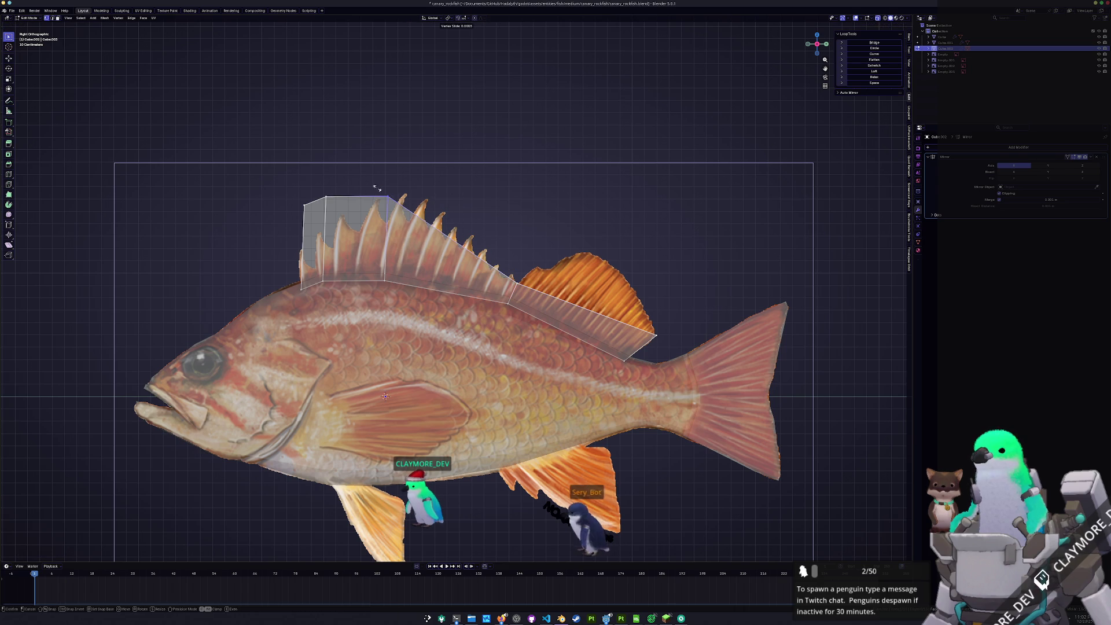
{"action": "left_click", "coordinate": [392, 199]}
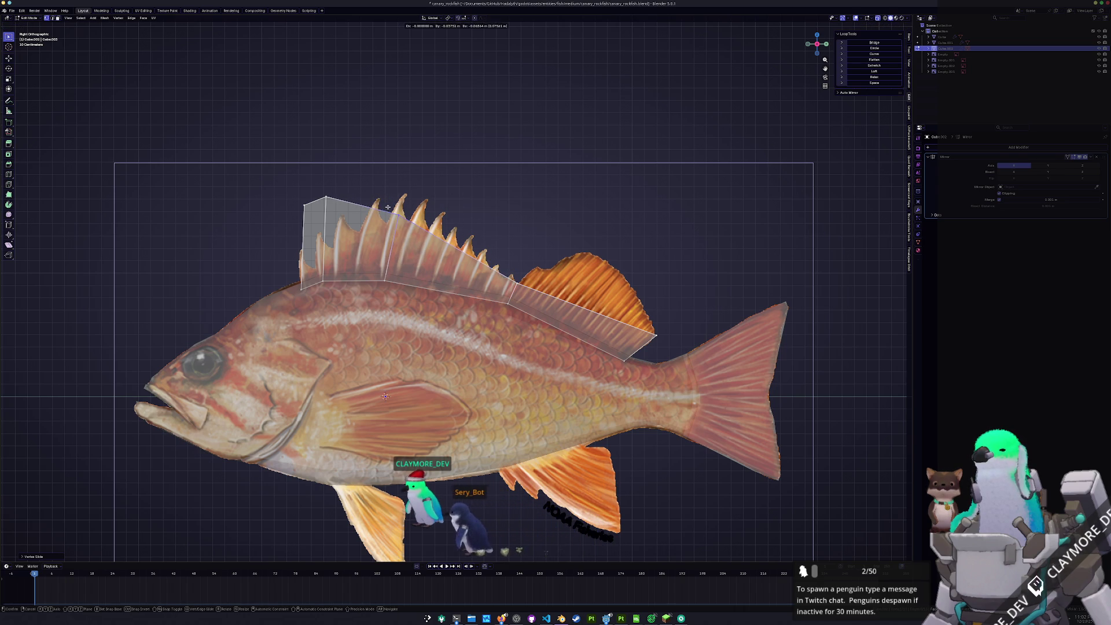
Slide the top dorsal-fin edge down and fit the rear vertex onto the fin outline
{"action": "left_click_drag", "start_coordinate": [351, 217], "coordinate": [282, 192]}
{"action": "key", "text": "g"}
{"action": "key", "text": "g"}
{"action": "left_click", "coordinate": [331, 265]}
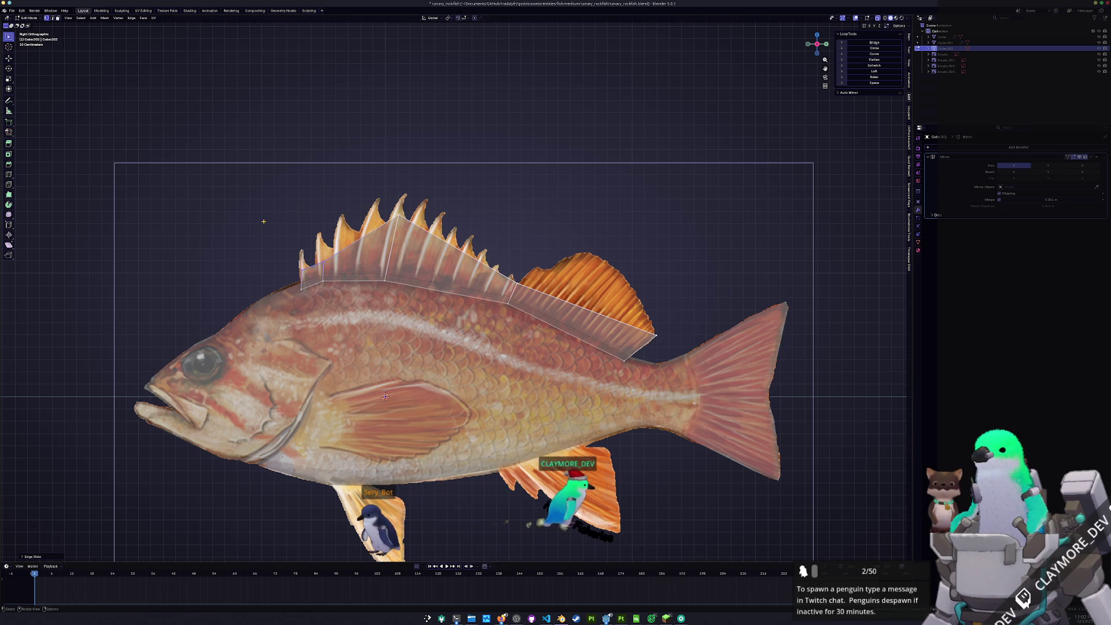
{"action": "key", "text": "g"}
{"action": "key", "text": "Return"}
{"action": "key", "text": "b"}
{"action": "left_click_drag", "start_coordinate": [390, 218], "coordinate": [407, 240]}
{"action": "key", "text": "g"}
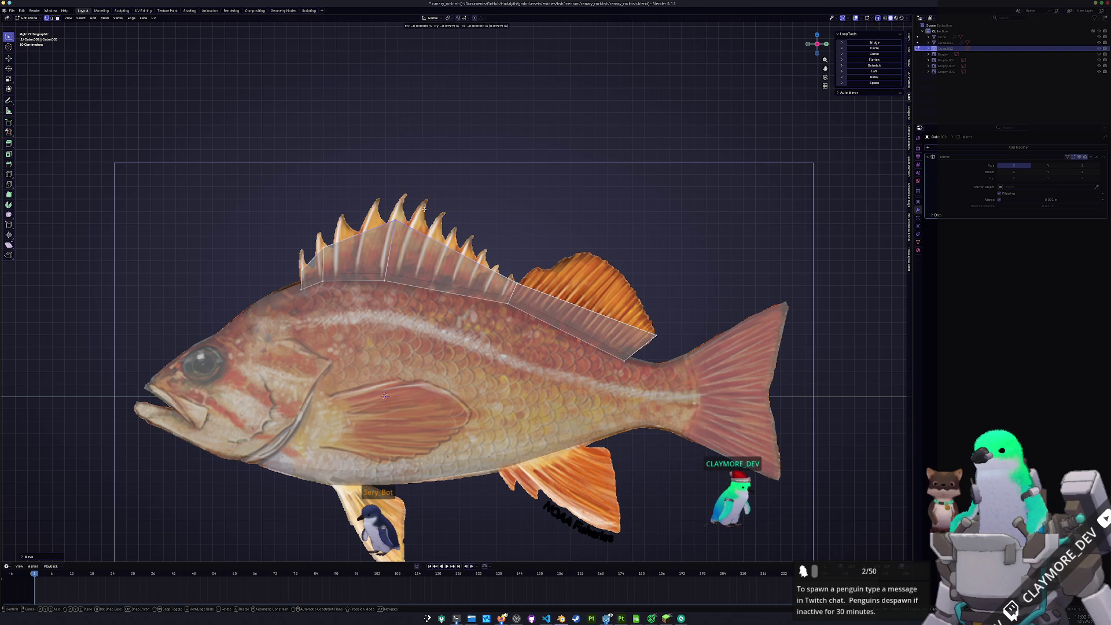
{"action": "left_click", "coordinate": [426, 208]}
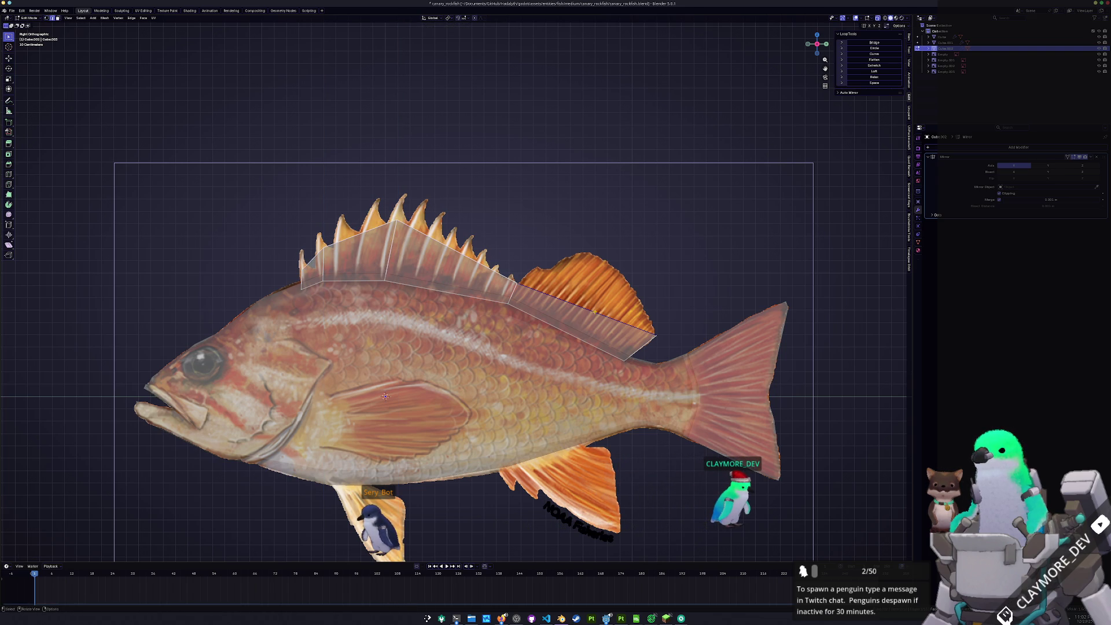
Add one edge loop across the fish body and another across the dorsal fin
{"action": "key", "text": "Escape"}
{"action": "key", "text": "alt+q"}
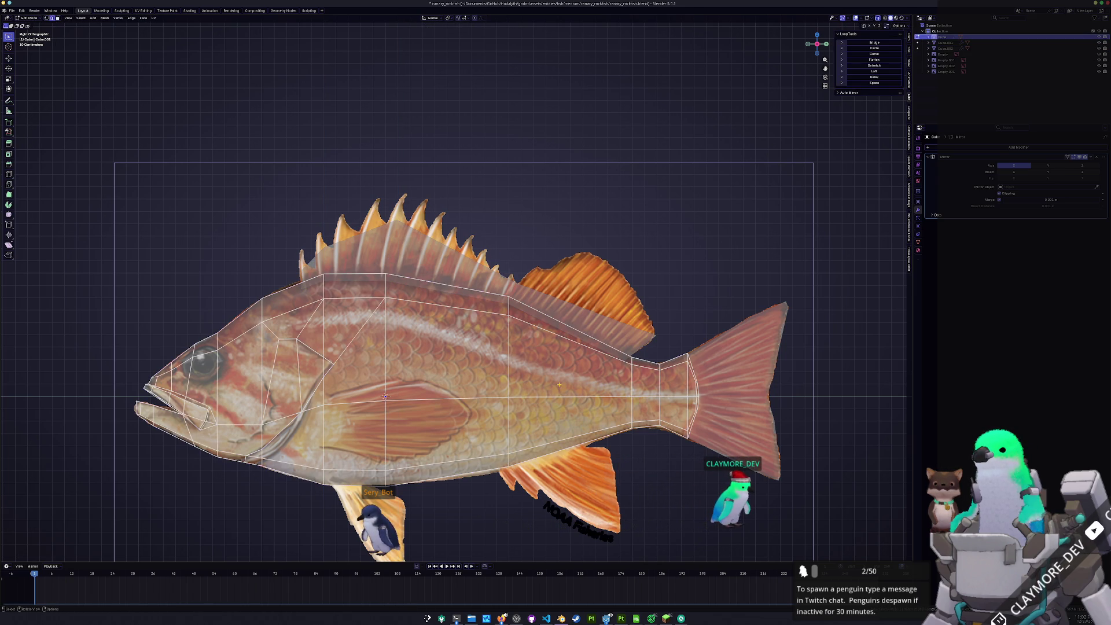
{"action": "left_click", "coordinate": [573, 359]}
{"action": "key", "text": "Escape"}
{"action": "key", "text": "alt+q"}
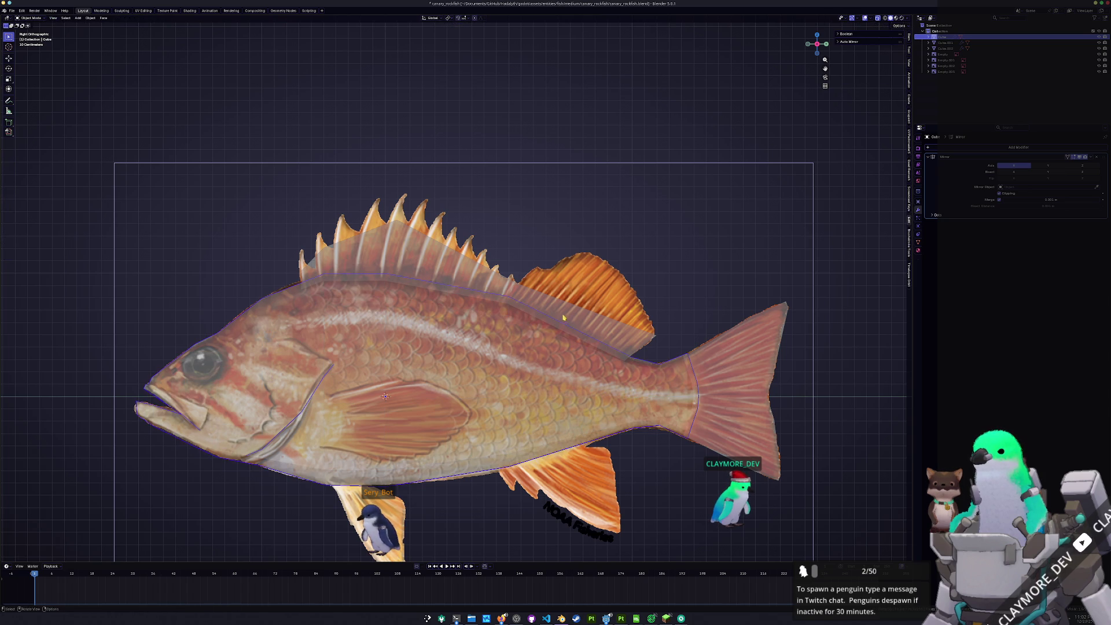
{"action": "left_click", "coordinate": [573, 314]}
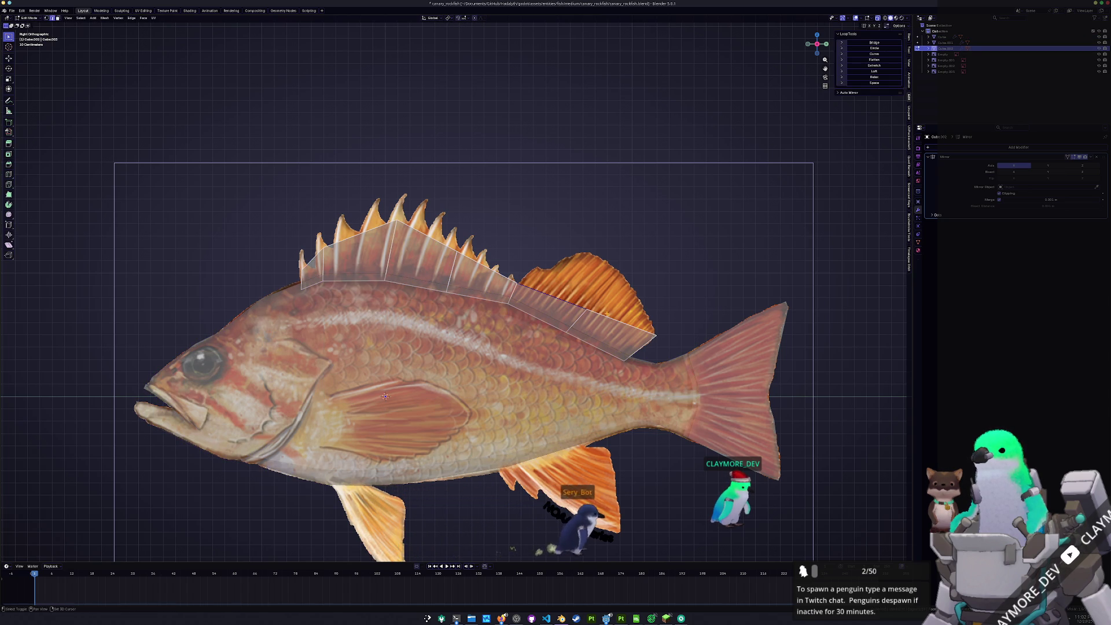
Extrude the dorsal fin's top edge upward into a new face
{"action": "key", "text": "e"}
{"action": "left_click", "coordinate": [637, 256]}
{"action": "key", "text": "g"}
{"action": "key", "text": "g"}
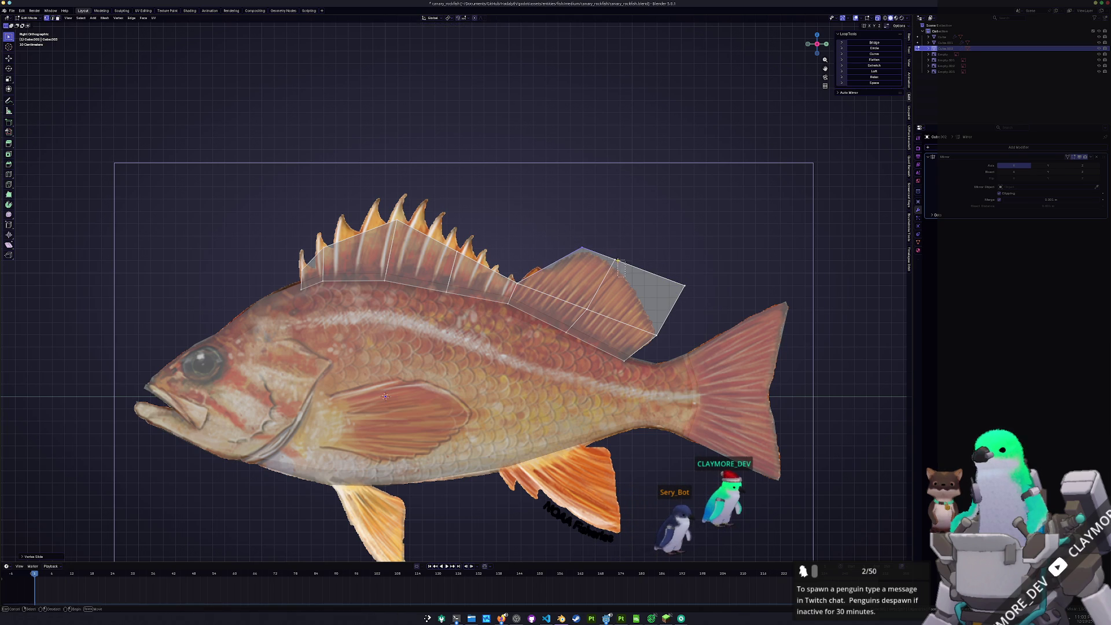
Slide and move the new fin tip vertex onto the rear soft dorsal fin outline, then exit Edit Mode
{"action": "left_click", "coordinate": [612, 250]}
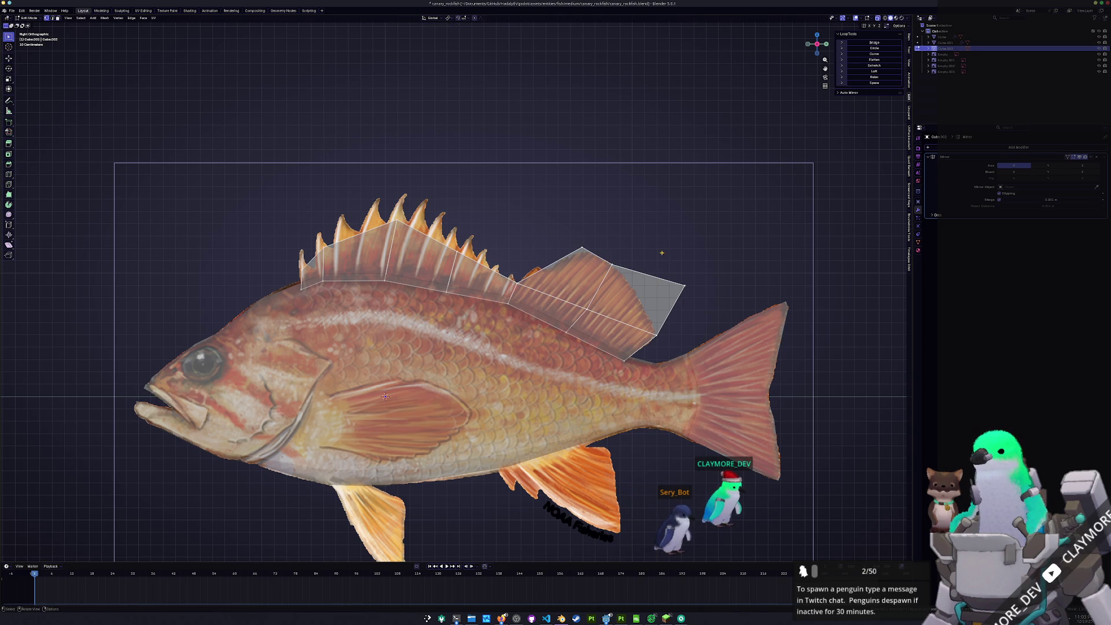
{"action": "key", "text": "g"}
{"action": "key", "text": "g"}
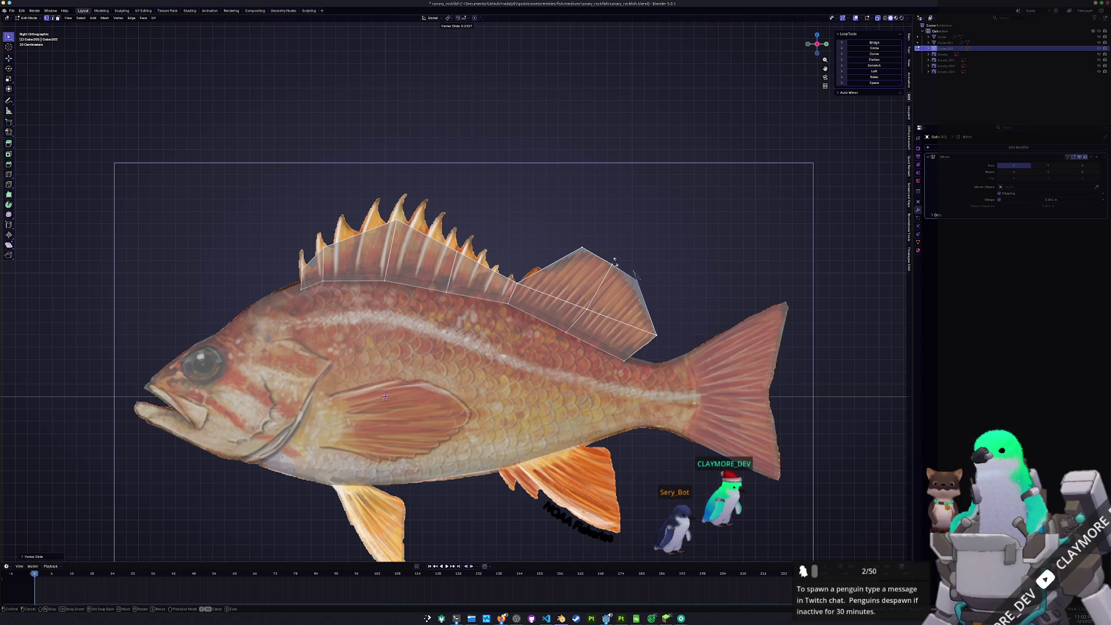
{"action": "left_click", "coordinate": [615, 272]}
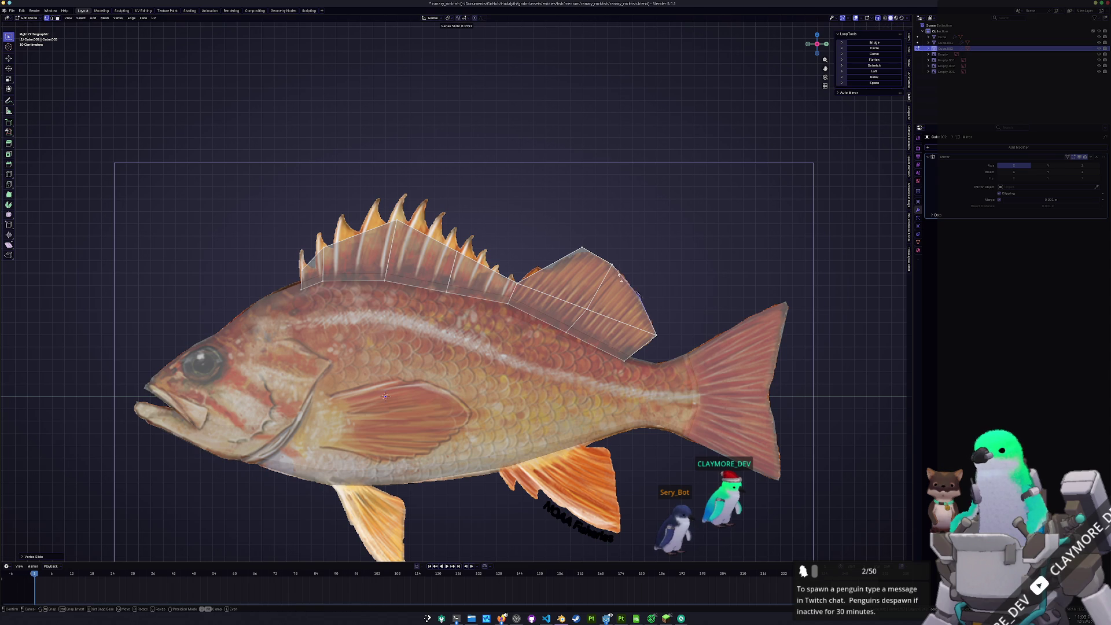
{"action": "key", "text": "g"}
{"action": "key", "text": "g"}
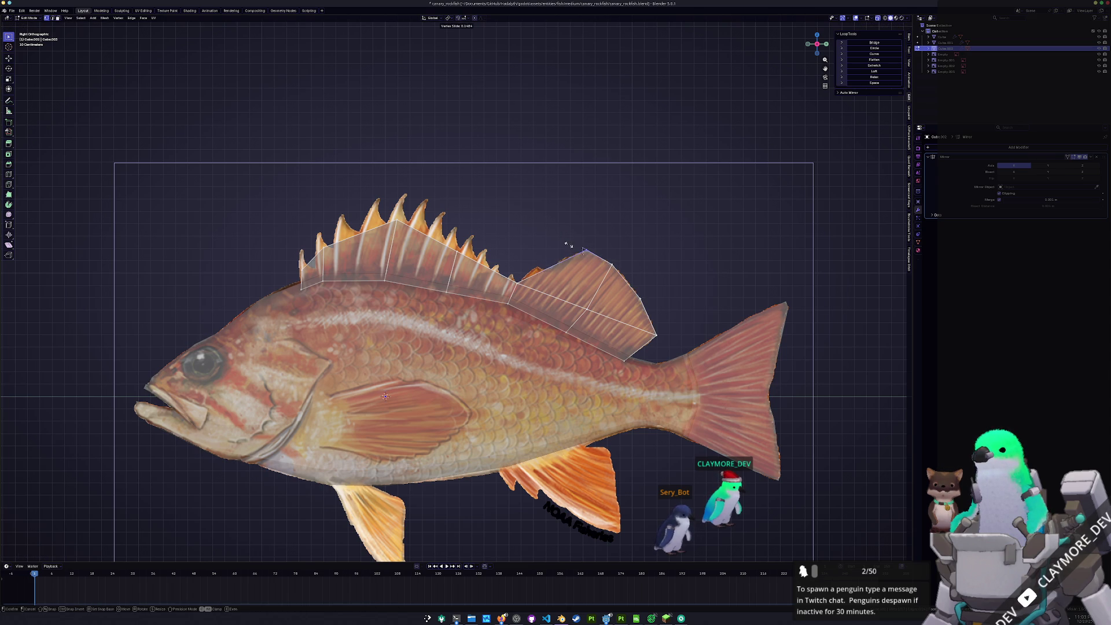
{"action": "key", "text": "g"}
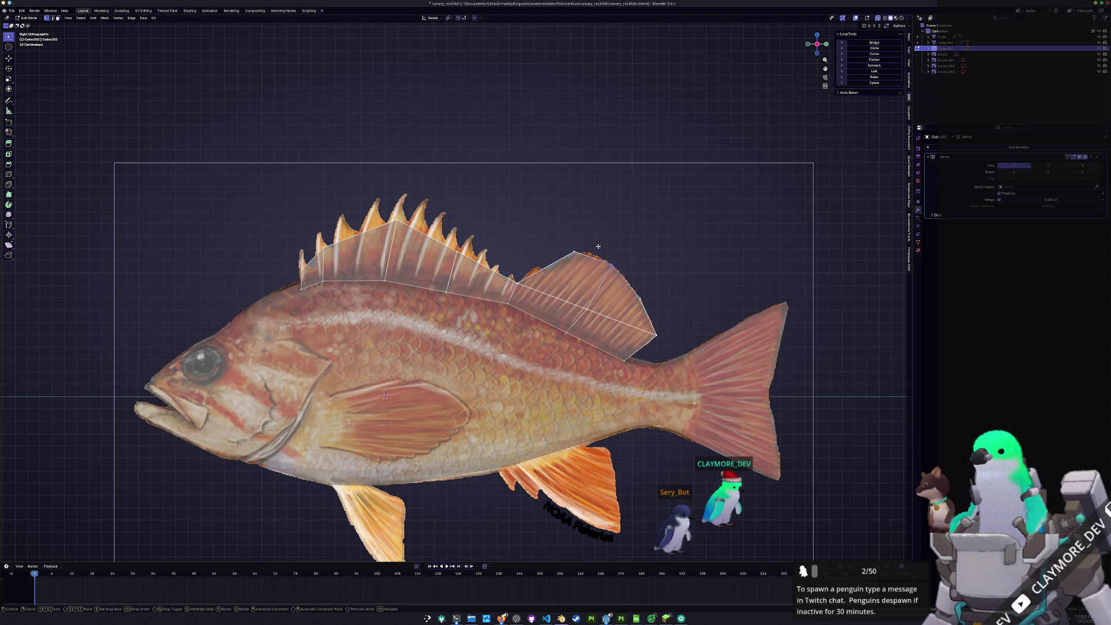
{"action": "left_click", "coordinate": [601, 246]}
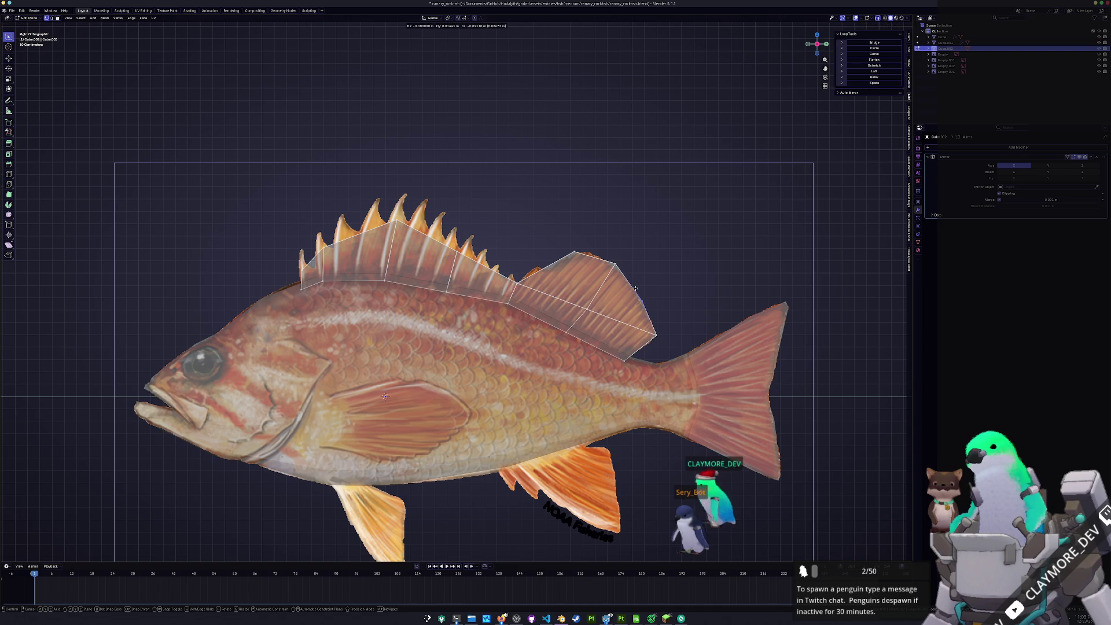
{"action": "scroll", "coordinate": [633, 286], "scroll_direction": "up", "scroll_amount": 1}
{"action": "middle_click_drag", "start_coordinate": [658, 287], "coordinate": [591, 310], "text": "shift"}
{"action": "key", "text": "g"}
{"action": "key", "text": "g"}
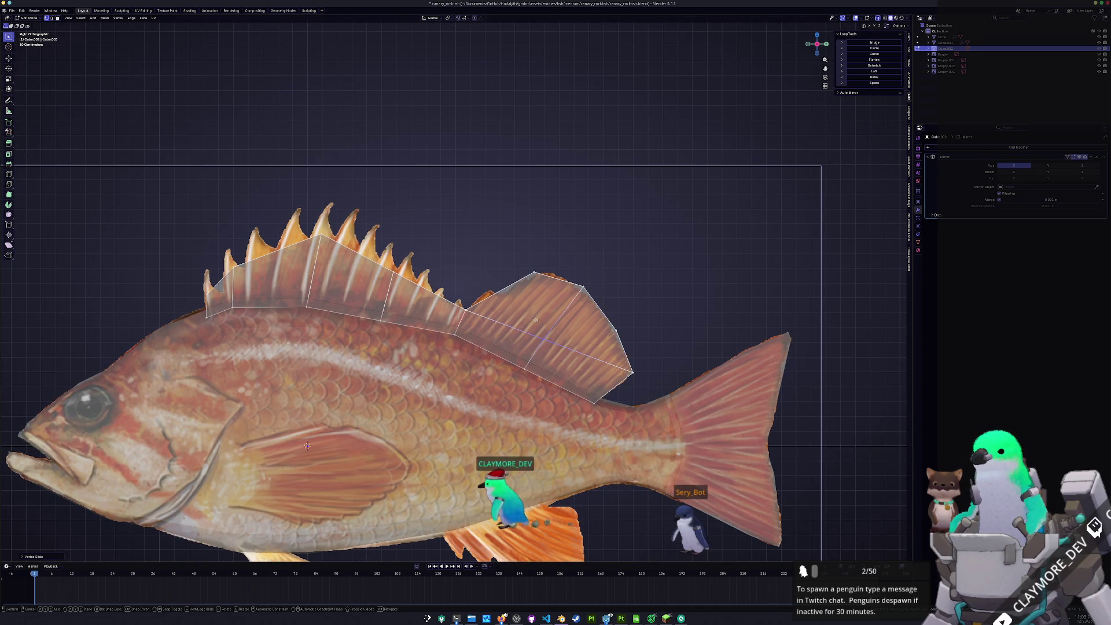
{"action": "key", "text": "Tab"}
{"action": "key", "text": "Tab"}
Add several centred loop cuts across the spiny front dorsal fin
{"action": "middle_click_drag", "start_coordinate": [508, 308], "coordinate": [610, 357], "text": "shift"}
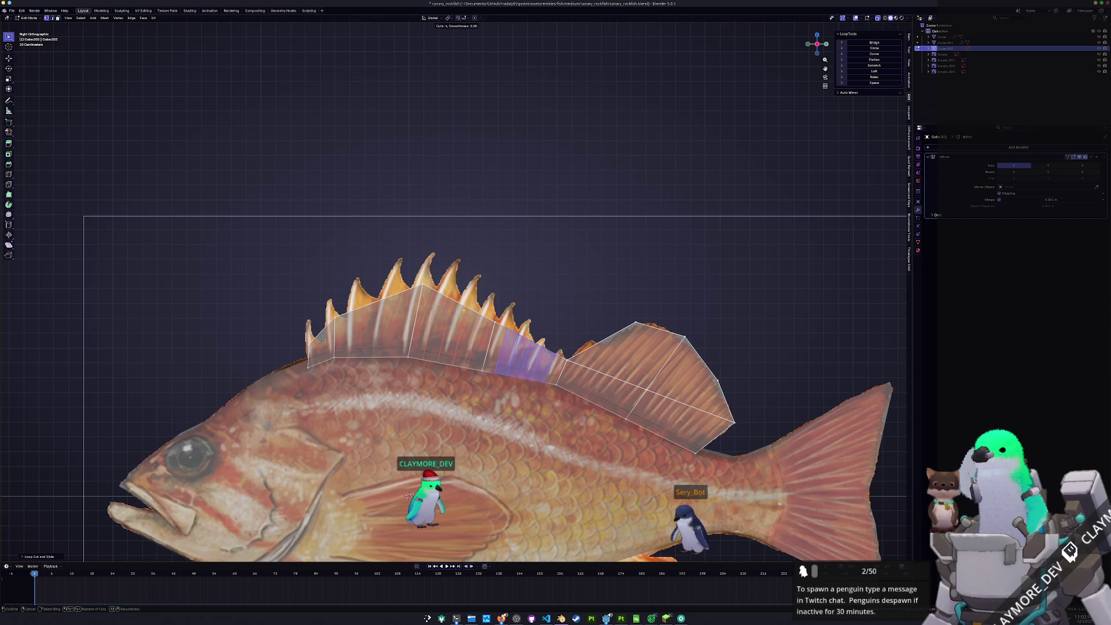
{"action": "scroll", "coordinate": [464, 311], "scroll_direction": "down", "scroll_amount": 4}
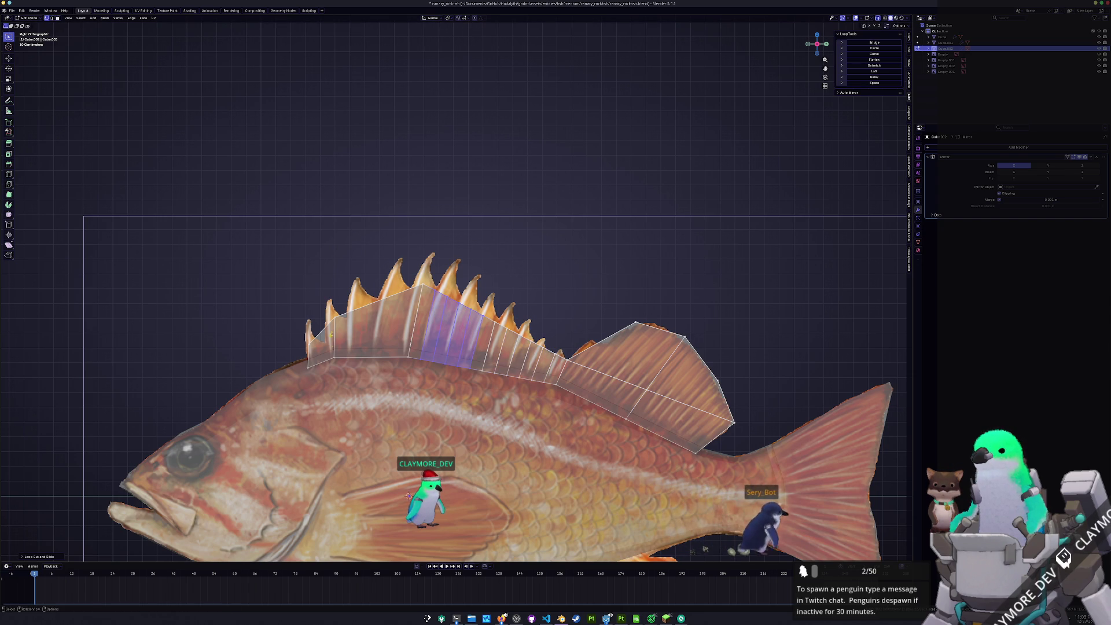
{"action": "scroll", "coordinate": [368, 308], "scroll_direction": "up", "scroll_amount": 3}
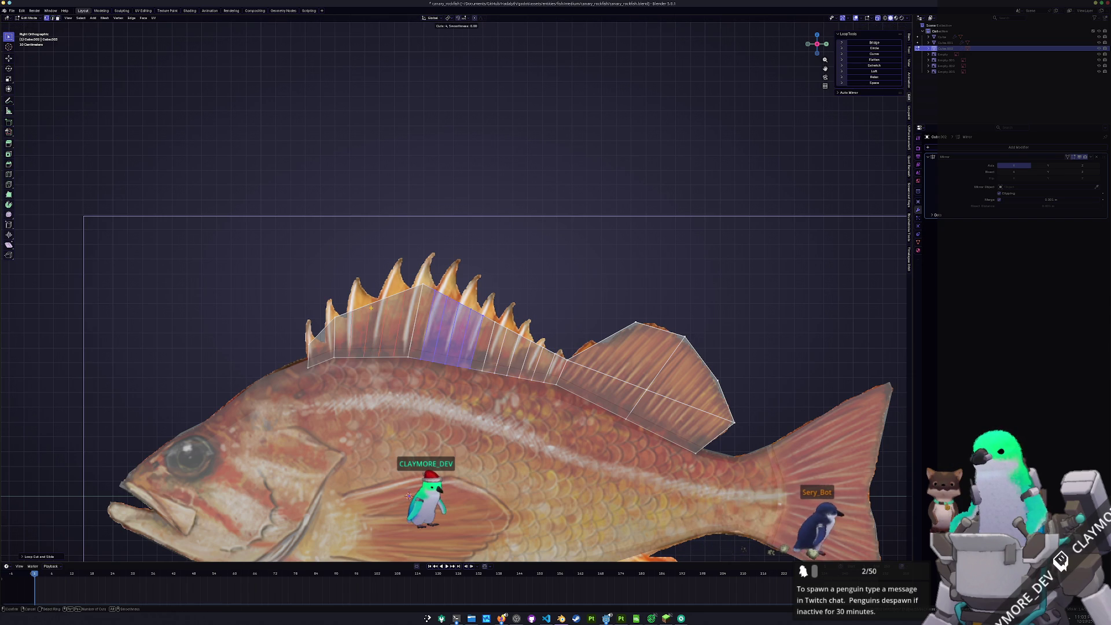
{"action": "left_click", "coordinate": [371, 307]}
{"action": "right_click", "coordinate": [371, 308]}
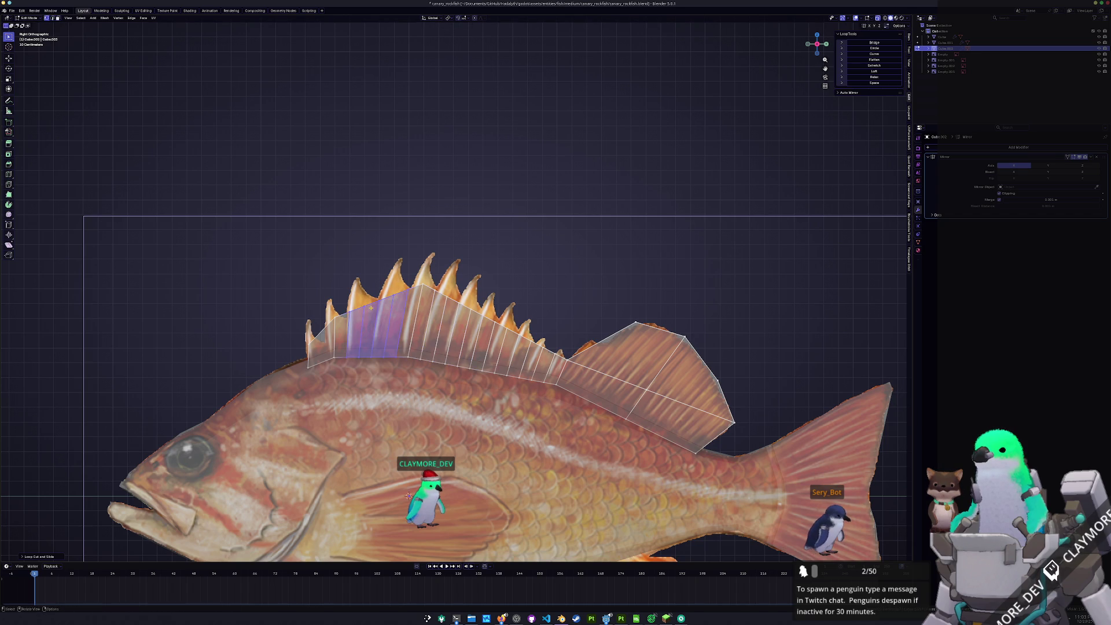
{"action": "left_click", "coordinate": [376, 324]}
{"action": "right_click", "coordinate": [376, 324]}
Raise the front fin loop and vertices up to the first spine tips
{"action": "key", "text": "g"}
{"action": "left_click", "coordinate": [303, 310]}
{"action": "key", "text": "g"}
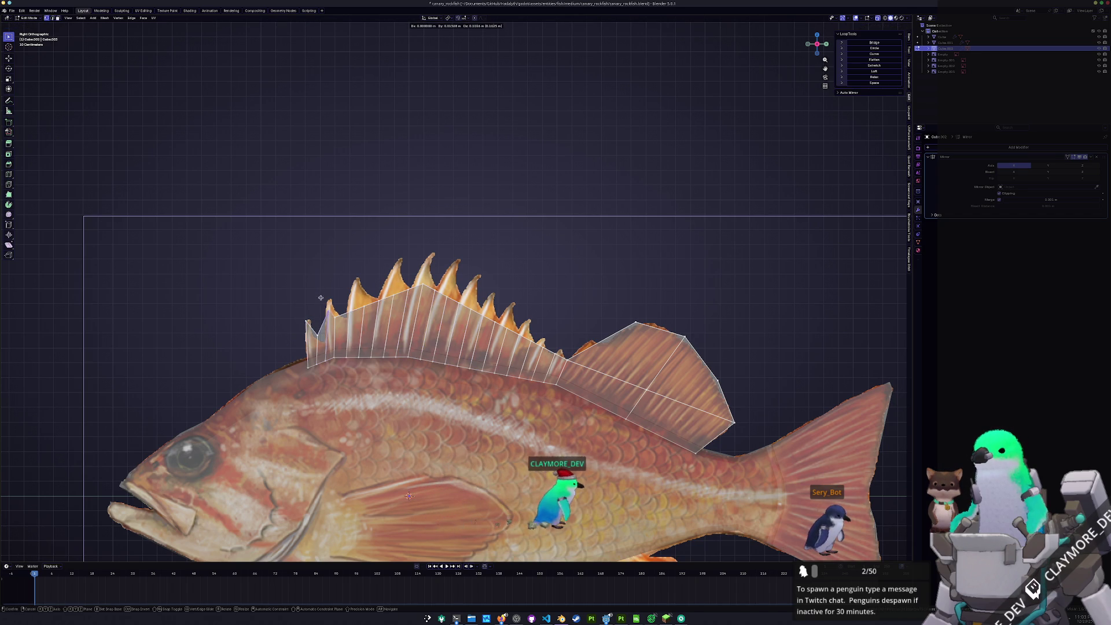
{"action": "left_click", "coordinate": [320, 286]}
{"action": "left_click", "coordinate": [342, 308]}
{"action": "key", "text": "g"}
{"action": "left_click", "coordinate": [345, 270]}
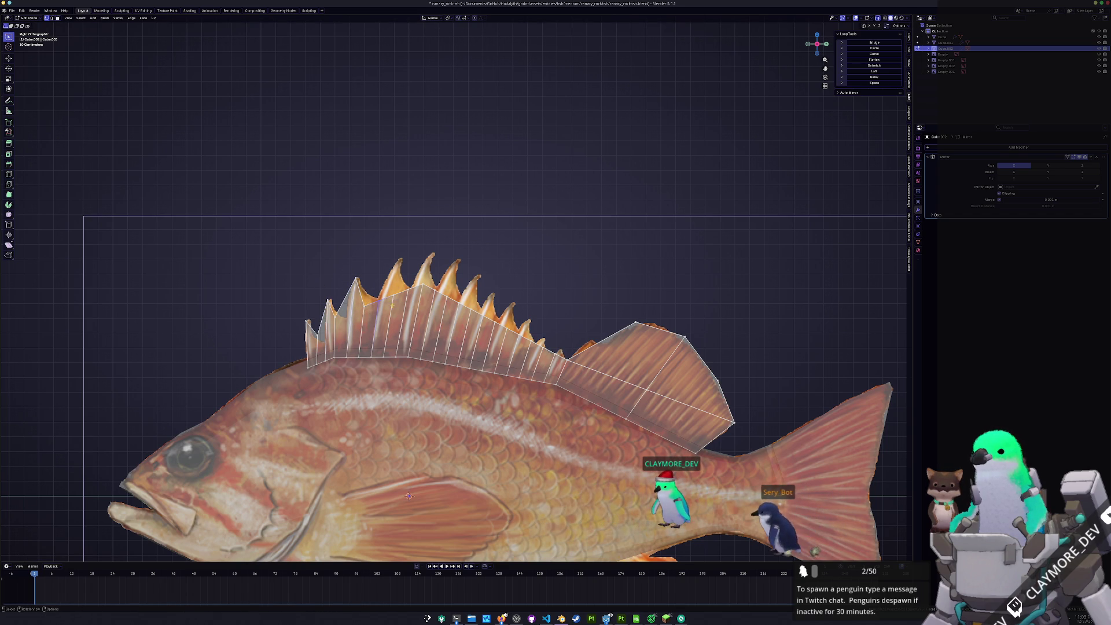
{"action": "right_click", "coordinate": [366, 308]}
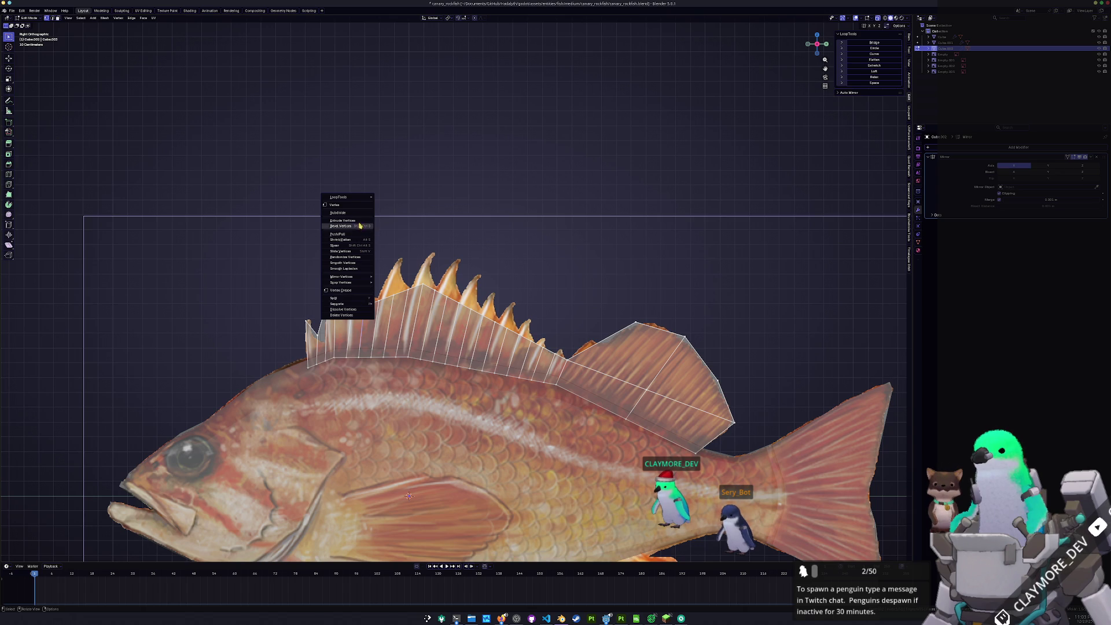
Subdivide the fin edge, dissolve the unwanted edges, and move the first vertices onto spine tips
{"action": "key", "text": "s"}
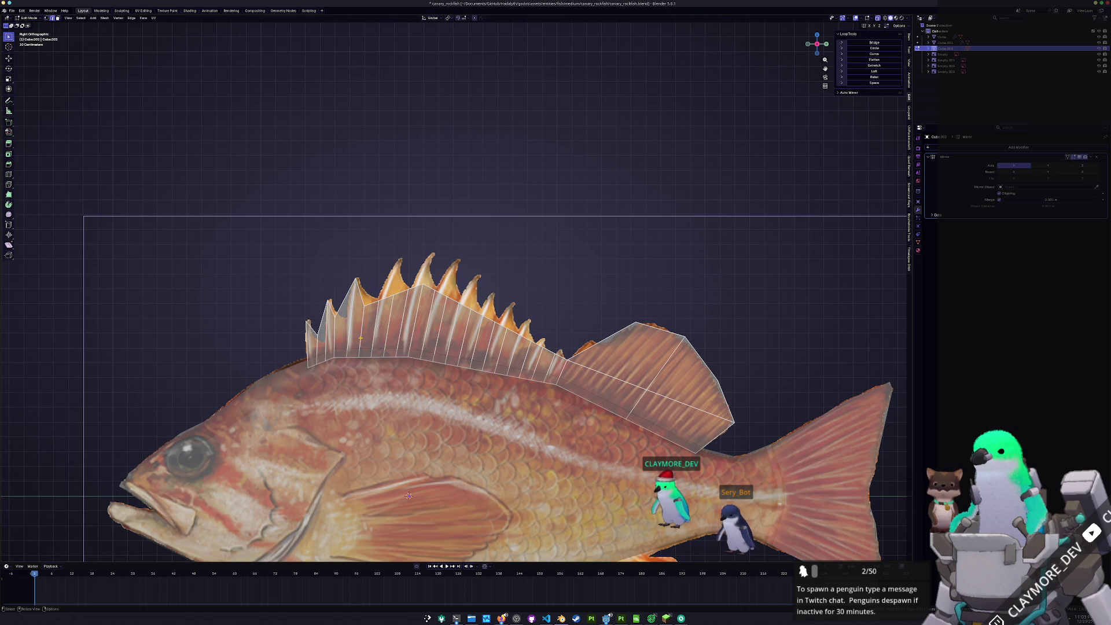
{"action": "key", "text": "x"}
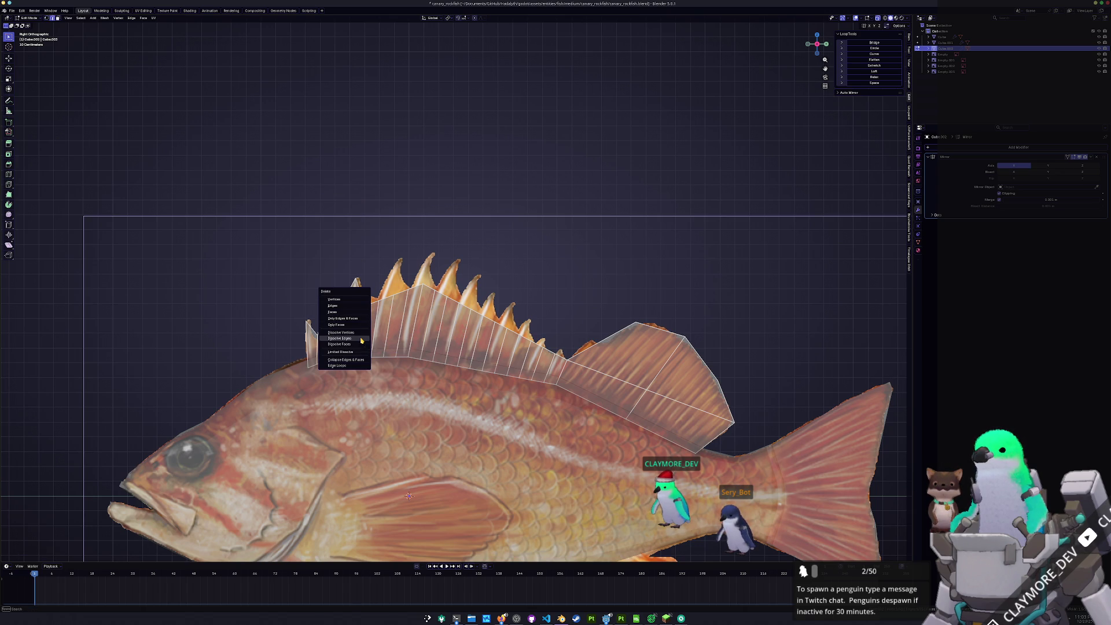
{"action": "left_click", "coordinate": [362, 339]}
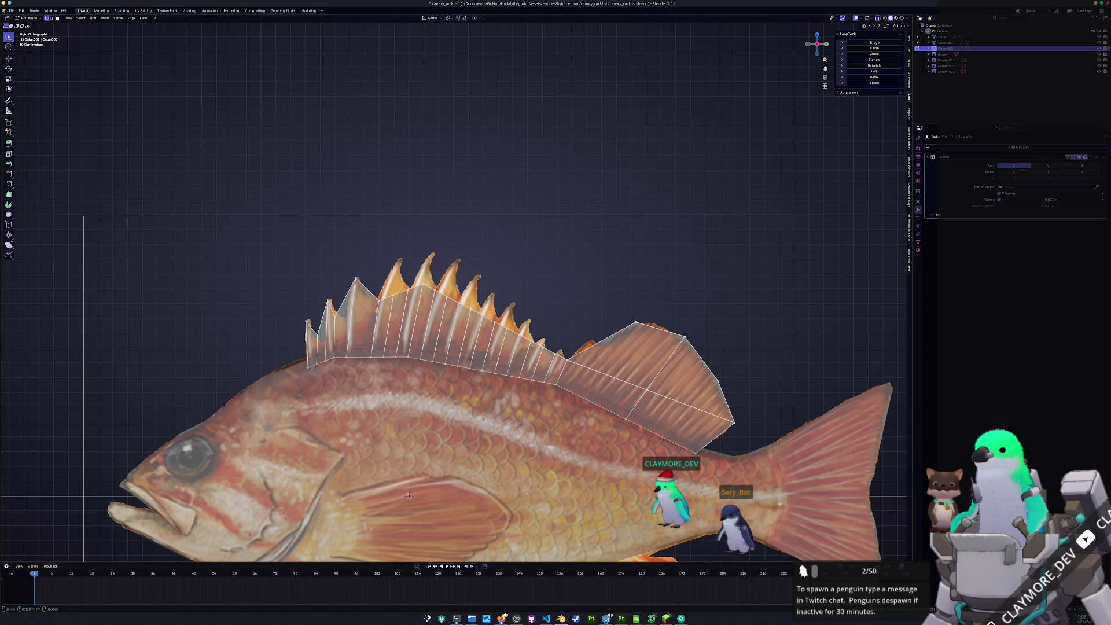
{"action": "key", "text": "g"}
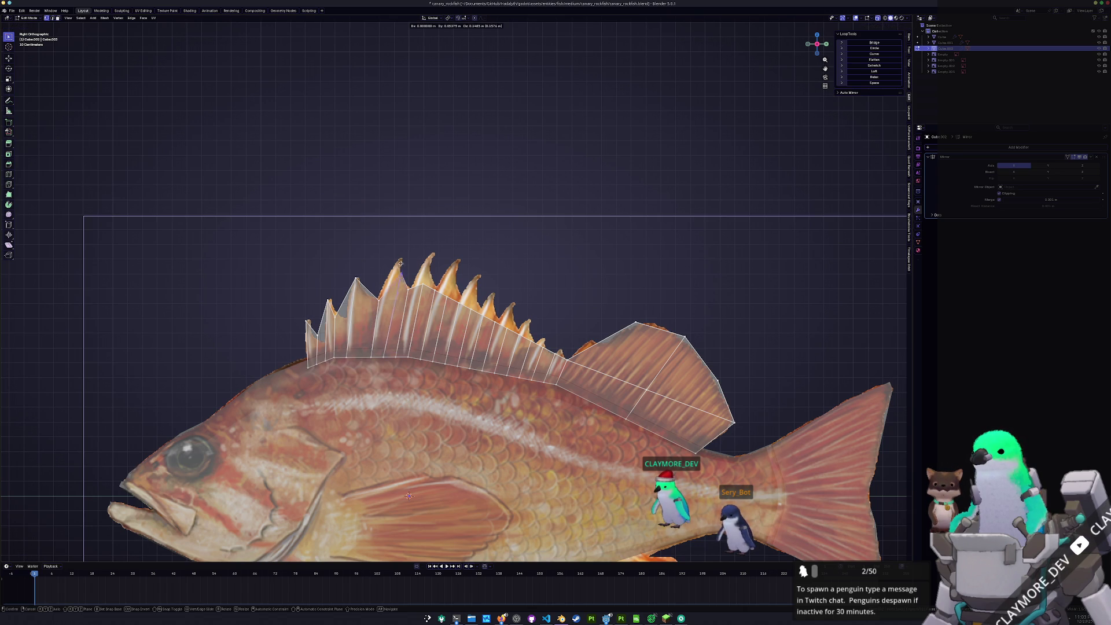
{"action": "left_click", "coordinate": [399, 246]}
{"action": "left_click", "coordinate": [382, 302]}
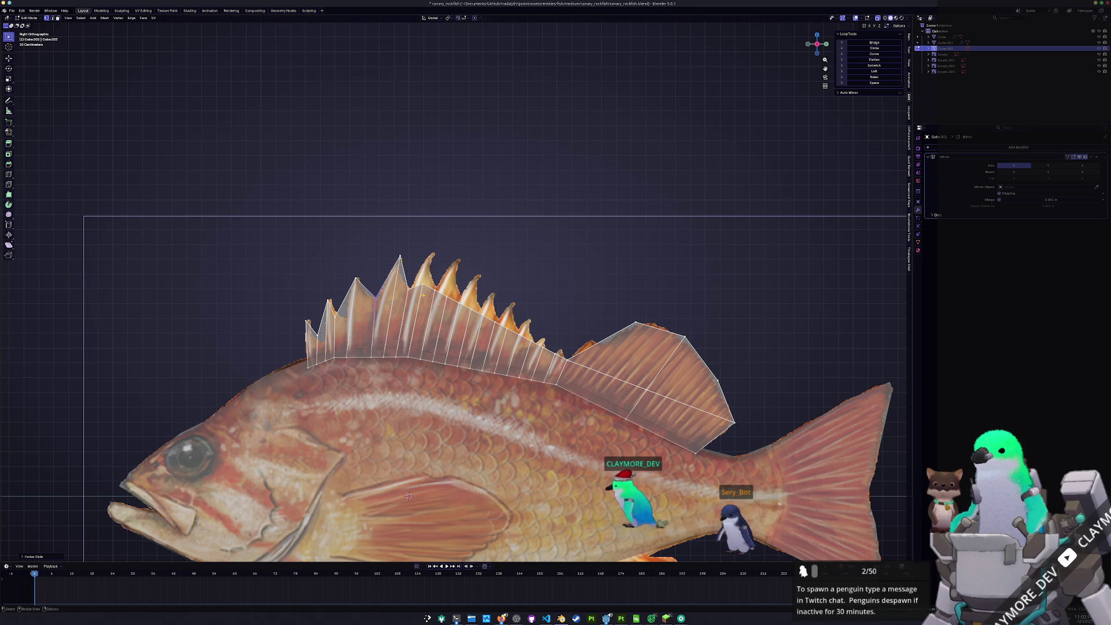
{"action": "key", "text": "g"}
{"action": "left_click", "coordinate": [433, 252]}
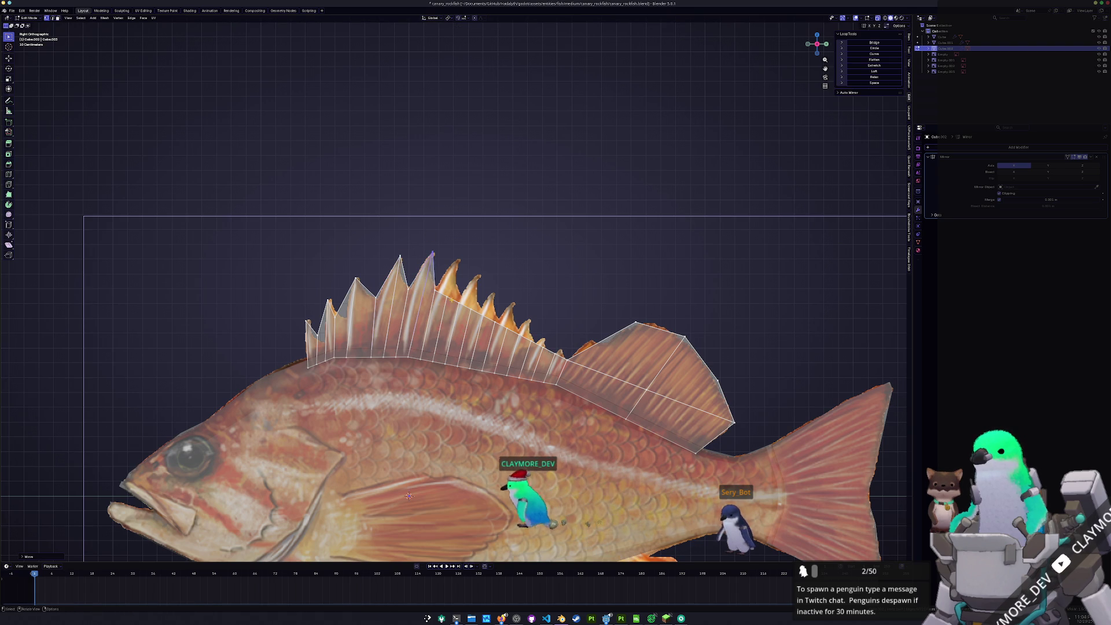
Raise successive fin vertices onto the following spine tips, working back toward the soft fin
{"action": "left_click", "coordinate": [447, 296]}
{"action": "key", "text": "g"}
{"action": "left_click", "coordinate": [467, 251]}
{"action": "left_click", "coordinate": [486, 315]}
{"action": "key", "text": "g"}
{"action": "left_click", "coordinate": [478, 276]}
{"action": "left_click", "coordinate": [494, 319]}
{"action": "key", "text": "g"}
{"action": "left_click", "coordinate": [499, 289]}
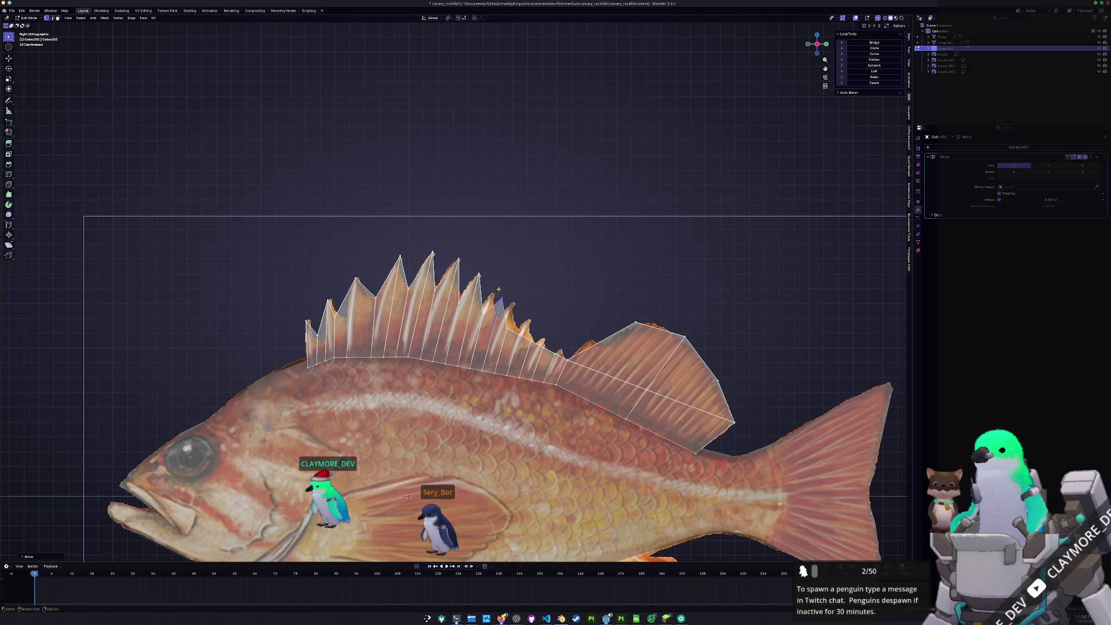
{"action": "left_click", "coordinate": [517, 330]}
{"action": "key", "text": "g"}
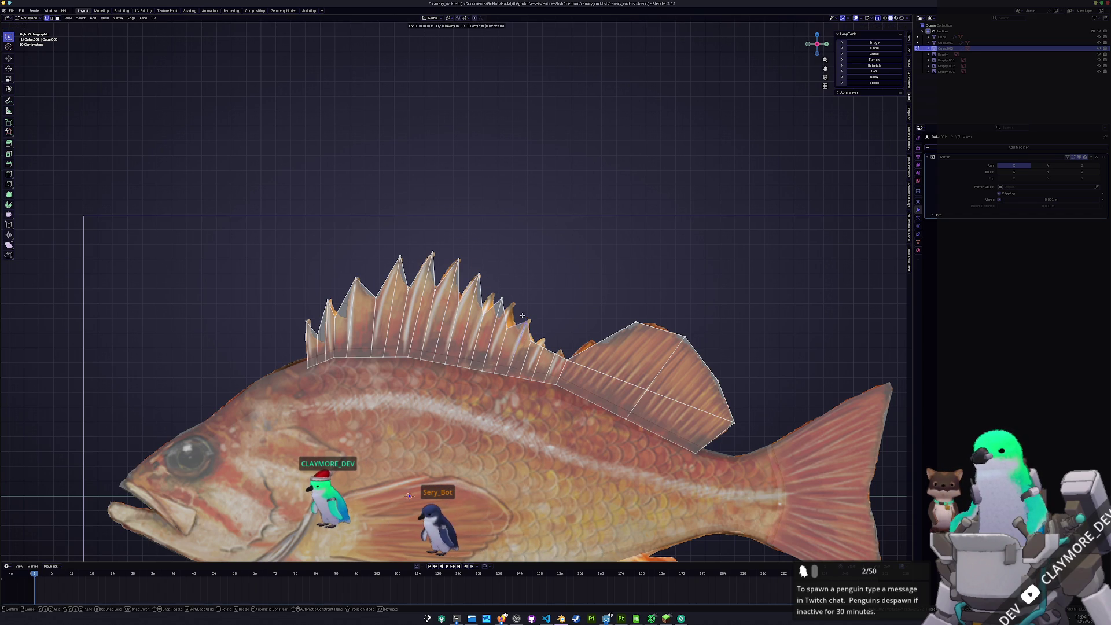
{"action": "left_click", "coordinate": [524, 308]}
{"action": "left_click", "coordinate": [542, 347]}
Raise the last fin vertex to its spine tip and leave Edit Mode
{"action": "key", "text": "g"}
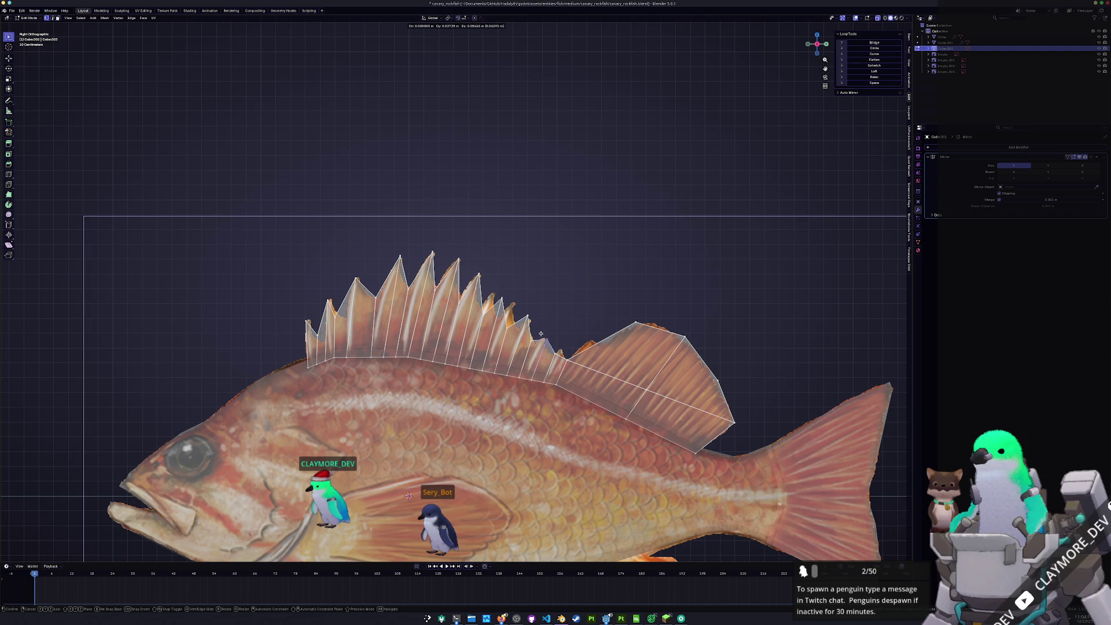
{"action": "left_click", "coordinate": [543, 329]}
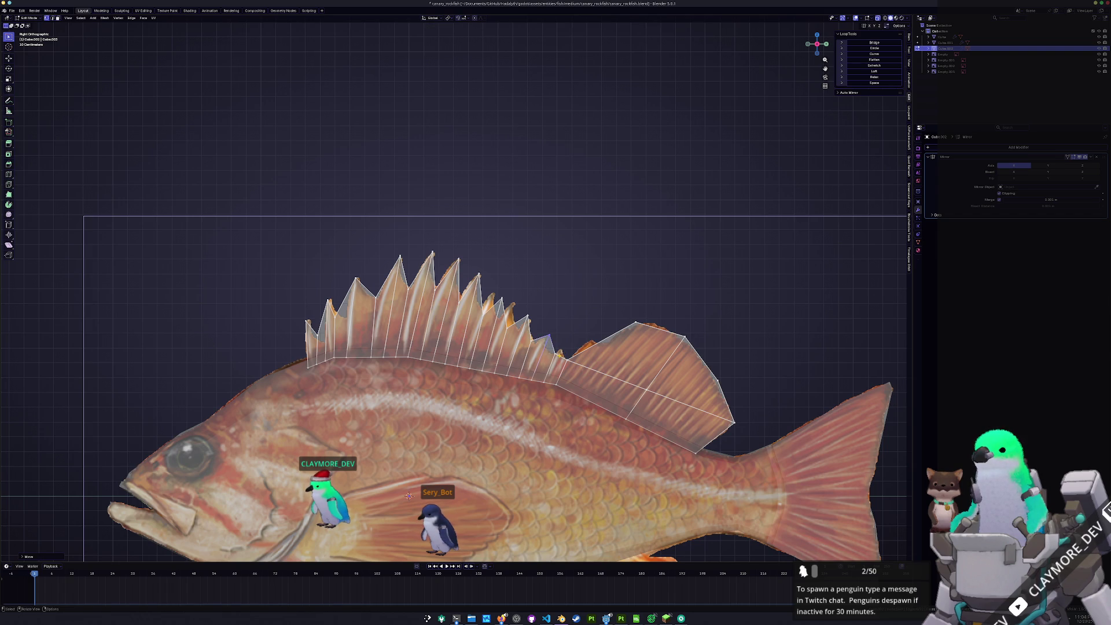
{"action": "key", "text": "Tab"}
Select the fish body, switch to Right Orthographic view, frame it, and enter Edit Mode
{"action": "scroll", "coordinate": [542, 348], "scroll_direction": "down", "scroll_amount": 2}
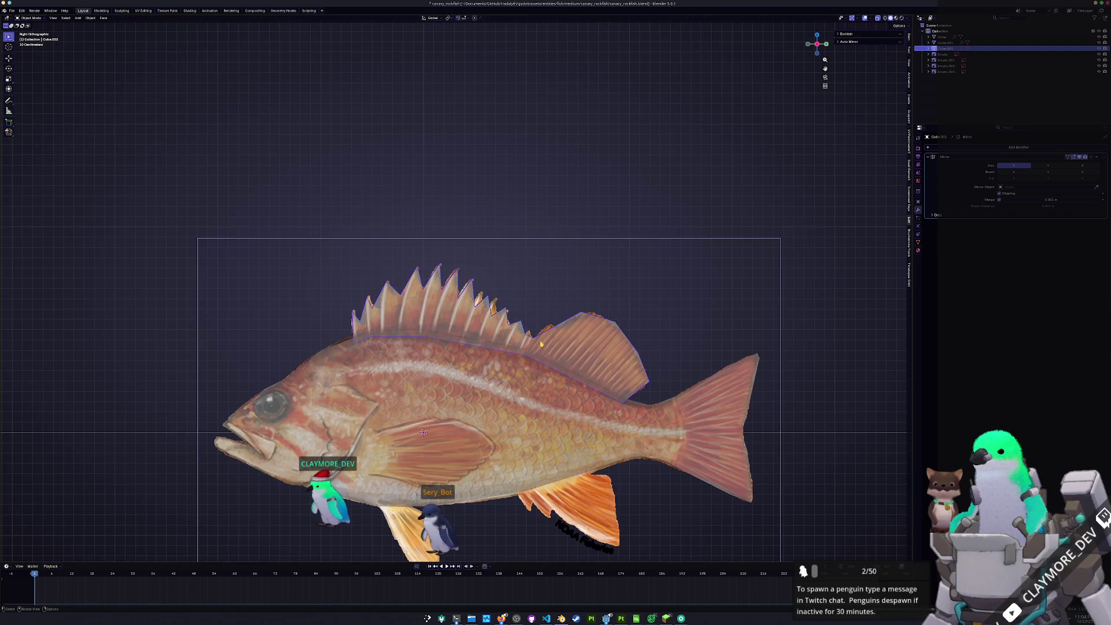
{"action": "middle_click_drag", "start_coordinate": [459, 348], "coordinate": [509, 347]}
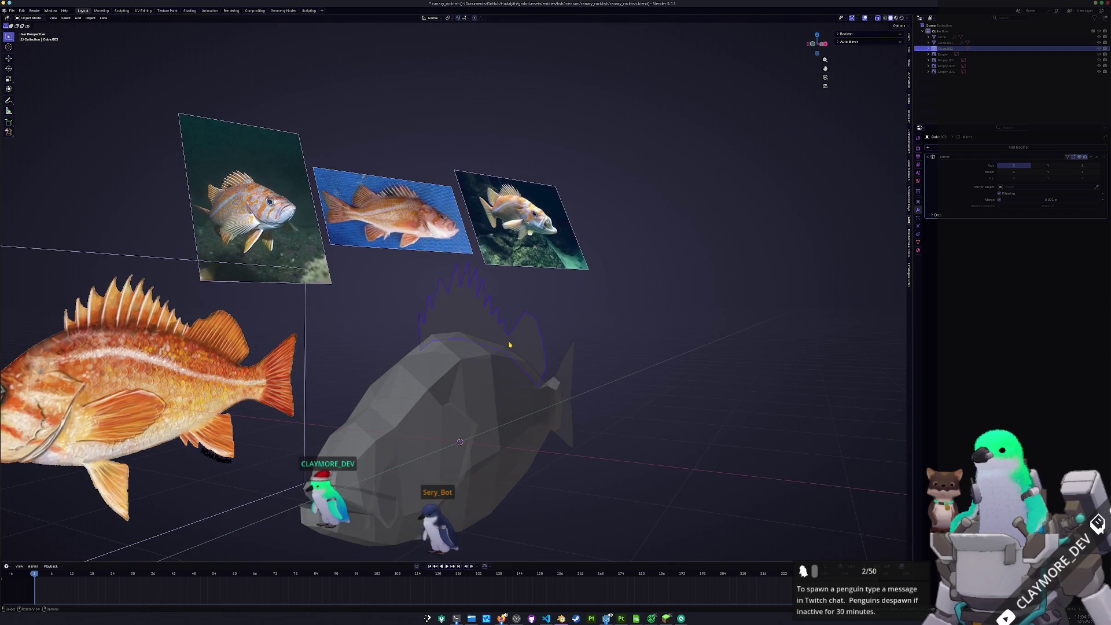
{"action": "left_click", "coordinate": [509, 345]}
{"action": "key", "text": "KP_3"}
{"action": "mouse_move", "coordinate": [557, 477]}
{"action": "middle_mouse_down", "text": "shift"}
{"action": "mouse_move", "coordinate": [511, 405]}
{"action": "mouse_move", "coordinate": [498, 319]}
{"action": "middle_mouse_up", "text": "shift"}
{"action": "key", "text": "Tab"}
{"action": "scroll", "coordinate": [498, 320], "scroll_direction": "up", "scroll_amount": 2}
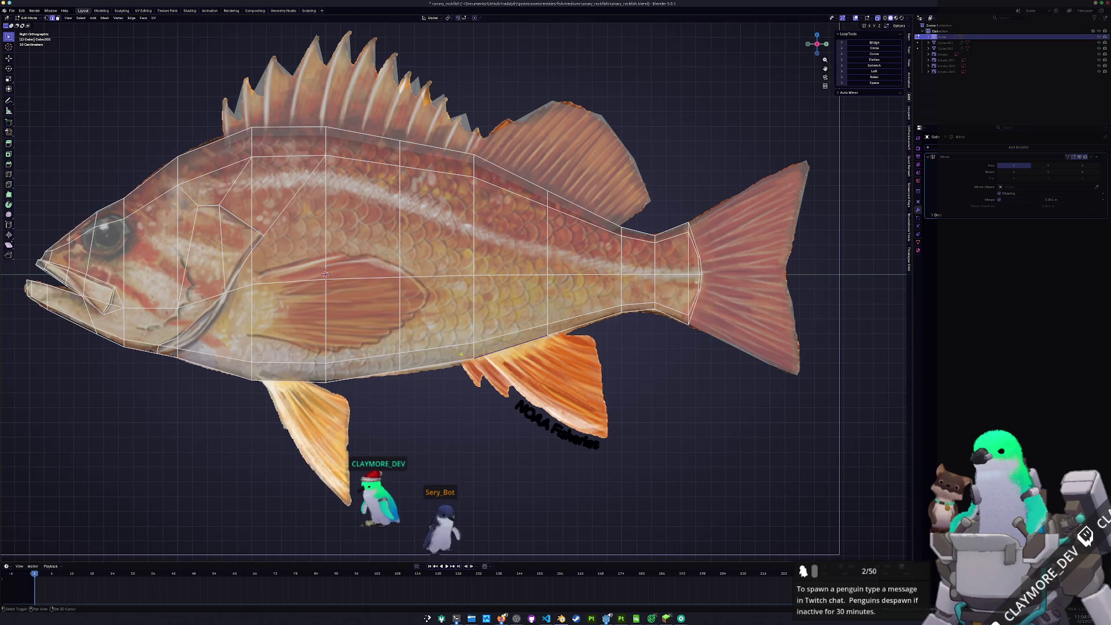
Duplicate the selected belly edges in place and separate them into a new object
{"action": "key", "text": "shift+d"}
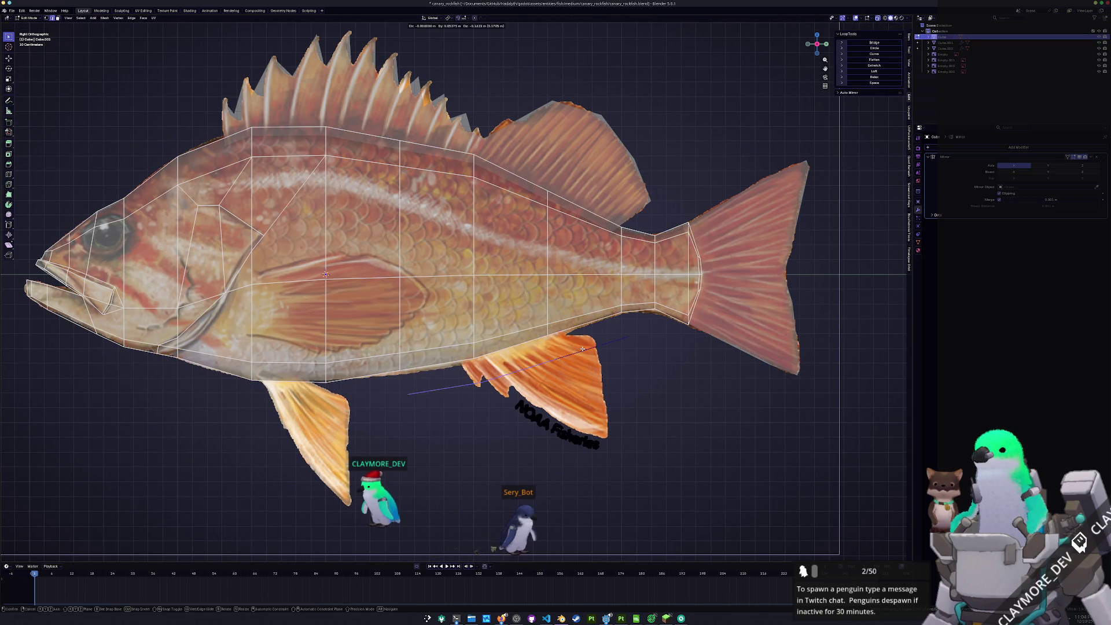
{"action": "right_click", "coordinate": [576, 360]}
{"action": "right_click", "coordinate": [575, 360]}
{"action": "left_click", "coordinate": [609, 506]}
{"action": "key", "text": "Tab"}
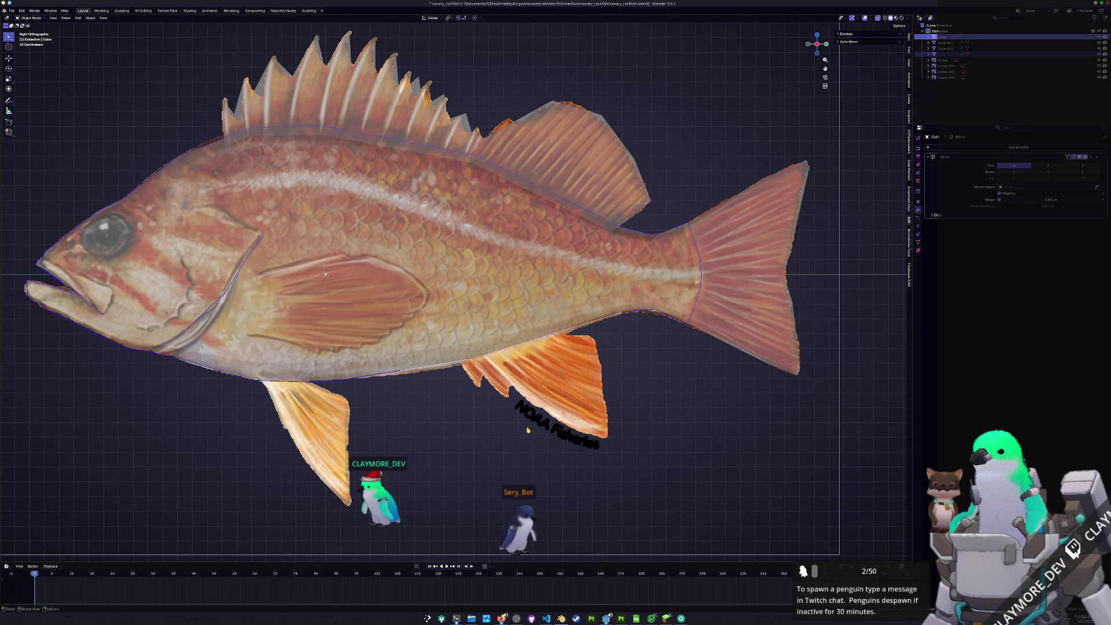
Select the new Cube.003 object and start editing its vertices
{"action": "left_click", "coordinate": [942, 60]}
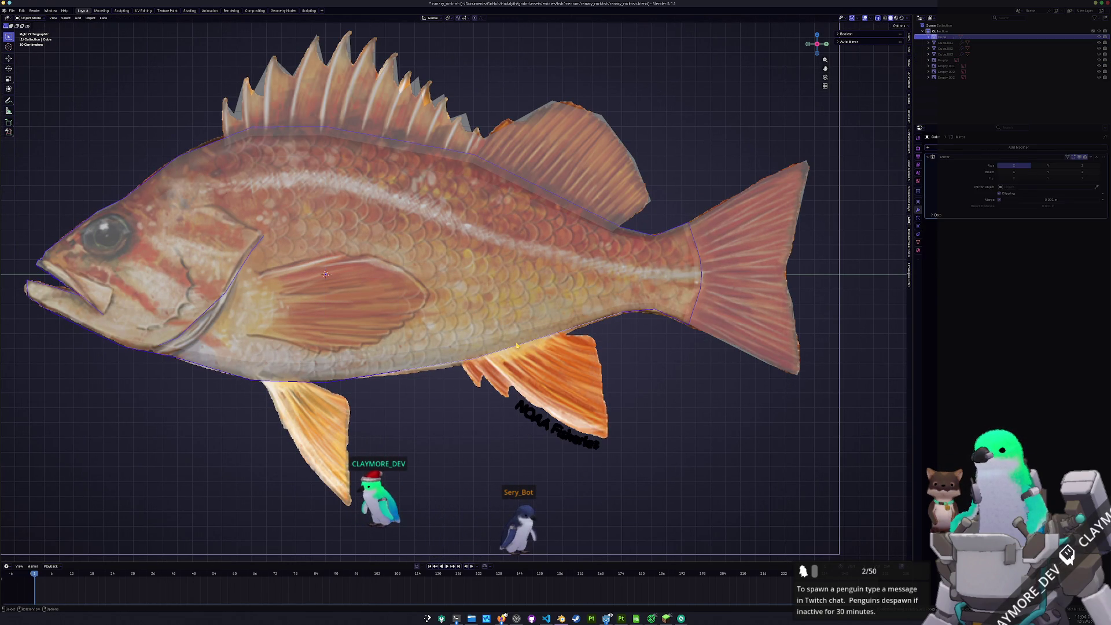
{"action": "left_click", "coordinate": [434, 390]}
{"action": "left_click", "coordinate": [434, 391]}
{"action": "key", "text": "Tab"}
{"action": "key", "text": "shift+v"}
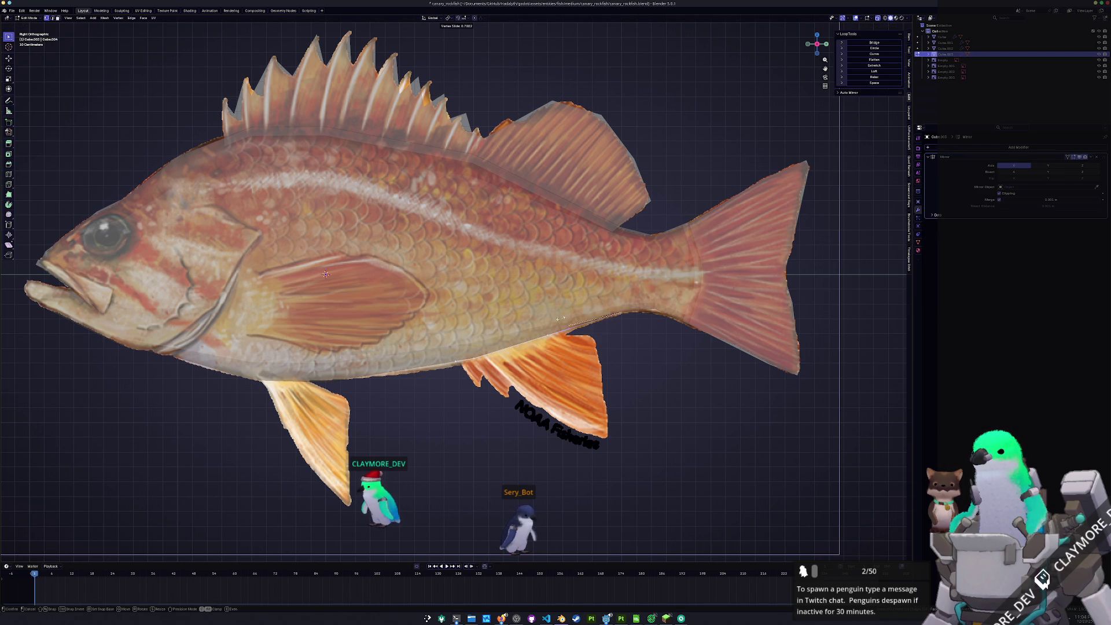
Place the extruded edge and vertices down over the front of the anal fin
{"action": "key", "text": "g"}
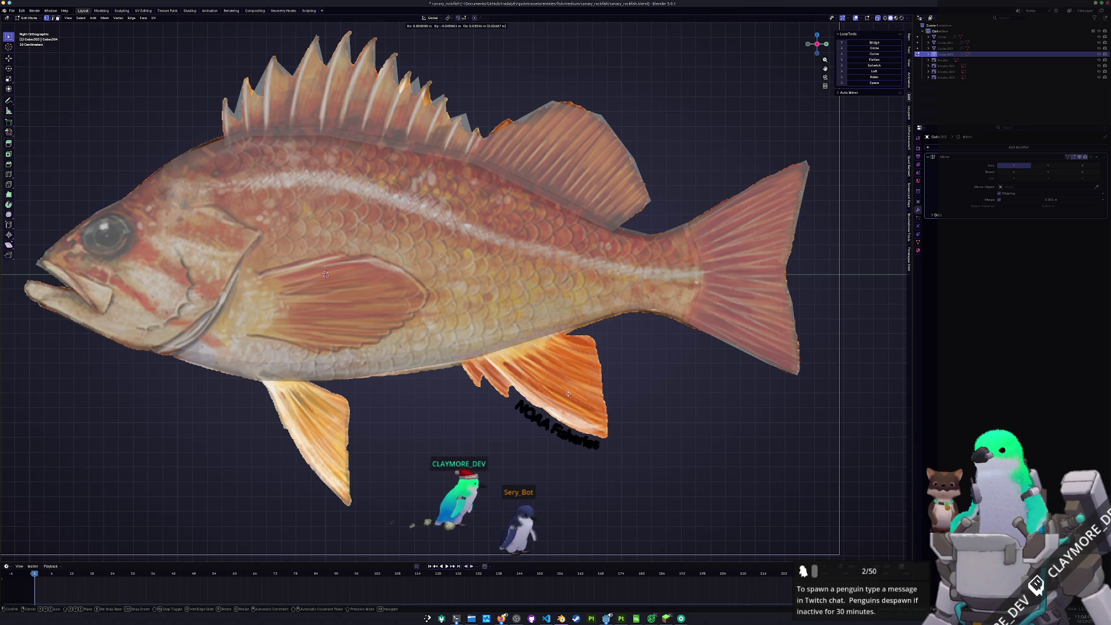
{"action": "left_click", "coordinate": [595, 426]}
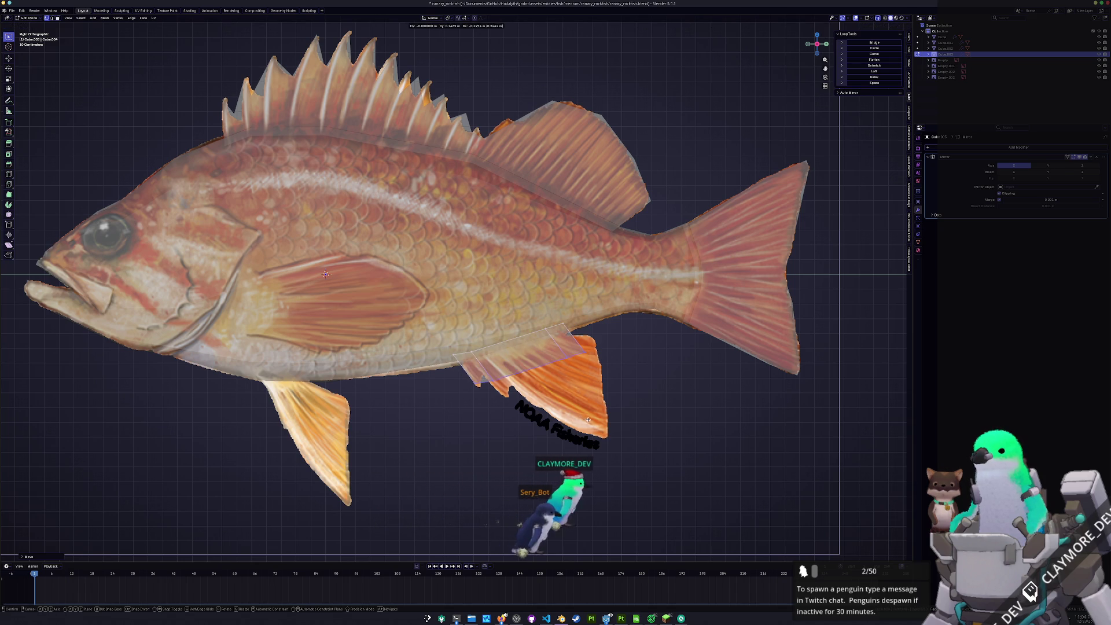
{"action": "left_click", "coordinate": [625, 383]}
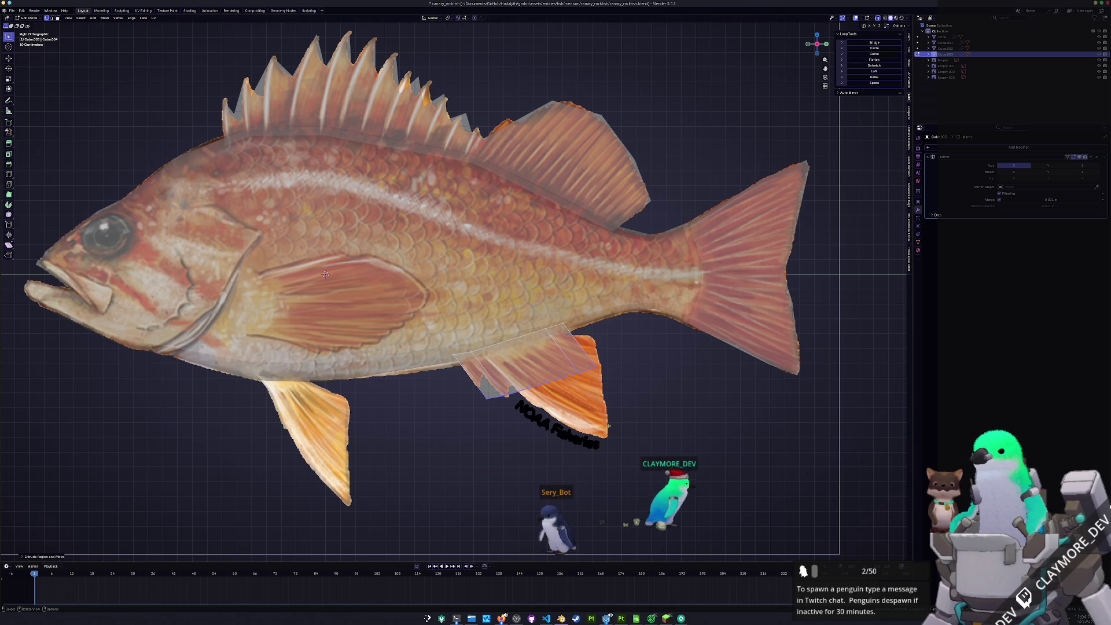
{"action": "key", "text": "g"}
{"action": "left_click", "coordinate": [589, 387]}
{"action": "key", "text": "g"}
{"action": "left_click", "coordinate": [591, 364]}
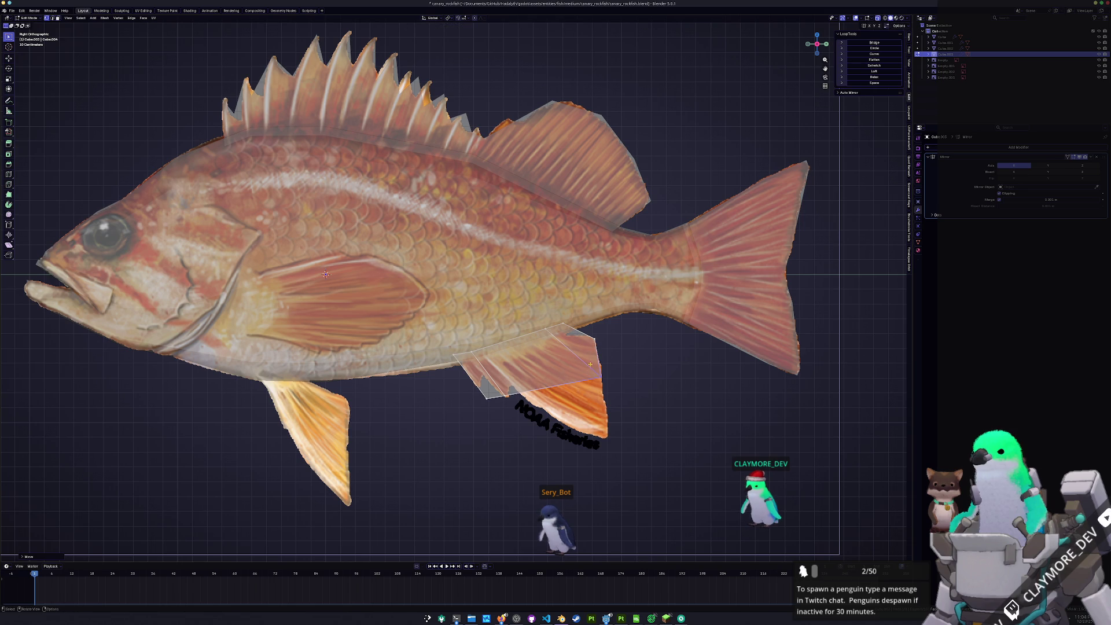
{"action": "key", "text": "g"}
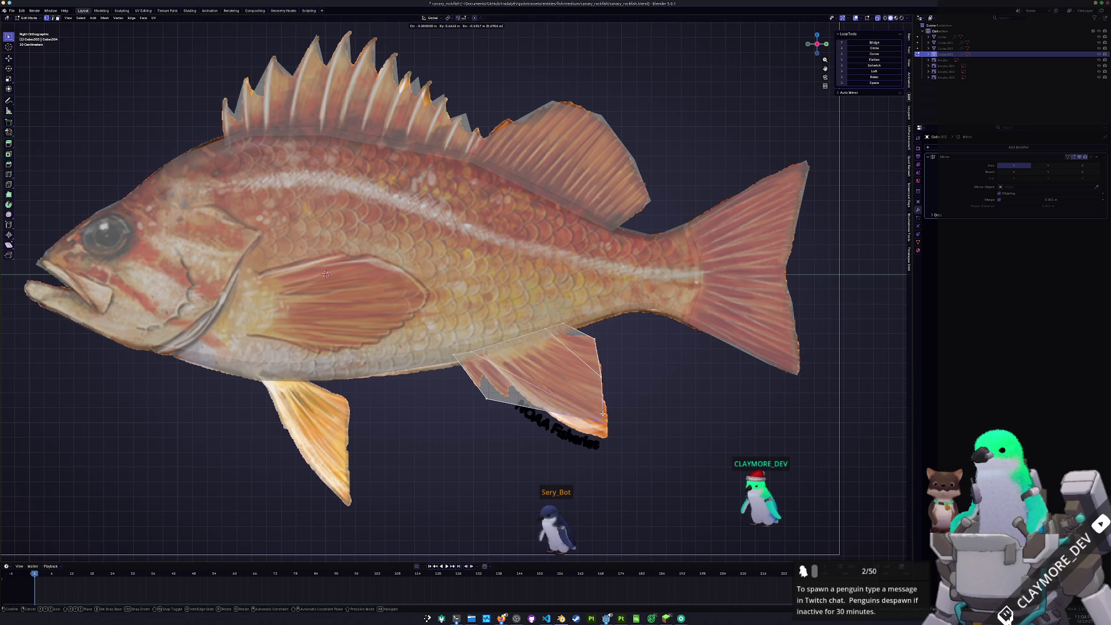
{"action": "left_click", "coordinate": [605, 405]}
Drop a vertex at the fin's lower rear corner and extend the fin edge further down
{"action": "left_click_drag", "start_coordinate": [480, 389], "coordinate": [481, 389]}
{"action": "key", "text": "g"}
{"action": "left_click", "coordinate": [485, 401]}
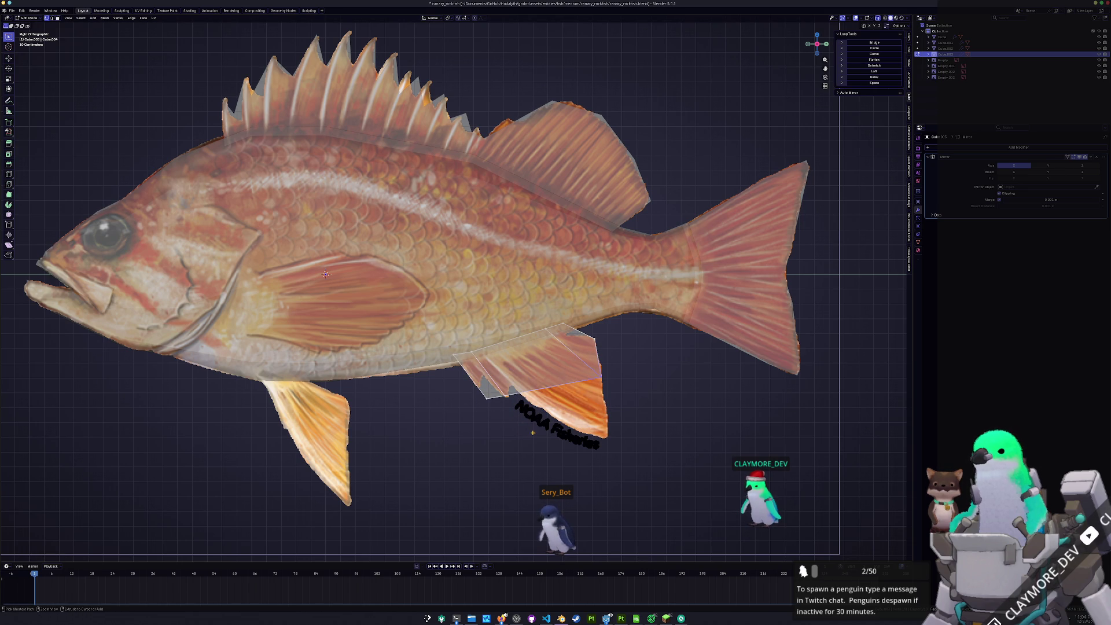
{"action": "key", "text": "g"}
{"action": "key", "text": "g"}
{"action": "left_click", "coordinate": [592, 394]}
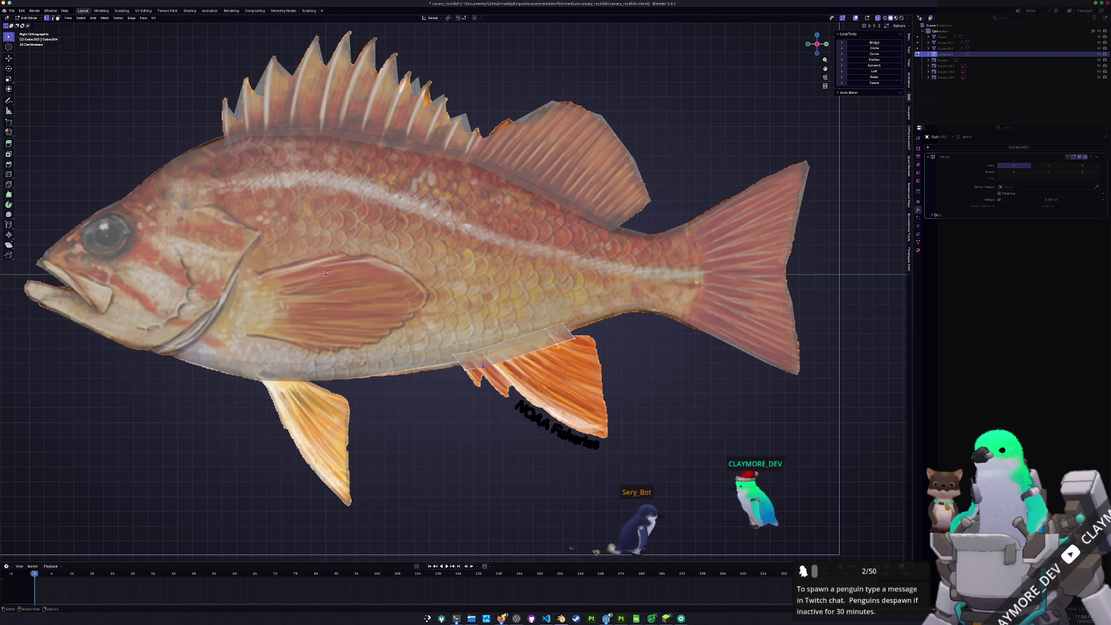
{"action": "key", "text": "g"}
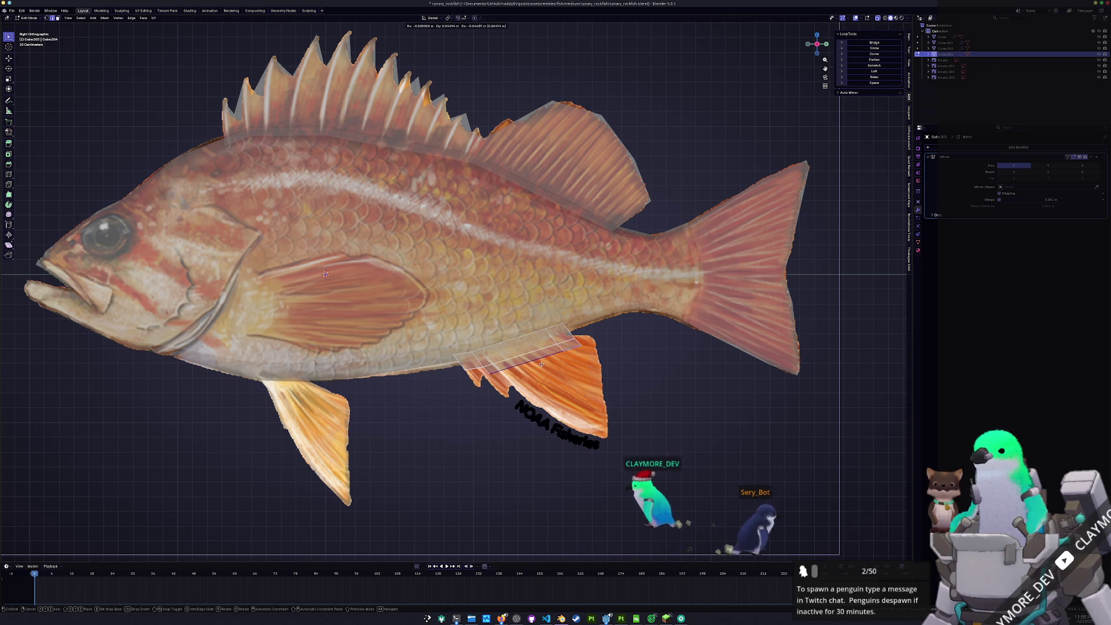
{"action": "left_click", "coordinate": [547, 376]}
Place the fin's lower vertex and shift the fin geometry to follow the reference
{"action": "key", "text": "b"}
{"action": "left_click_drag", "start_coordinate": [466, 380], "coordinate": [465, 381]}
{"action": "key", "text": "g"}
{"action": "left_click", "coordinate": [474, 397]}
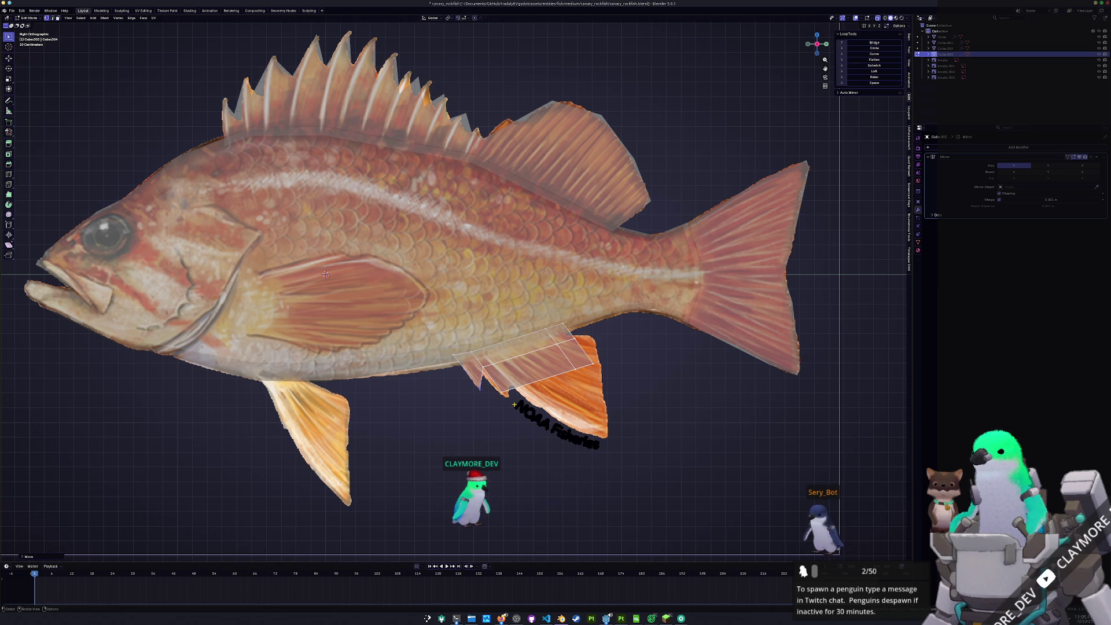
{"action": "key", "text": "g"}
{"action": "left_click", "coordinate": [492, 392]}
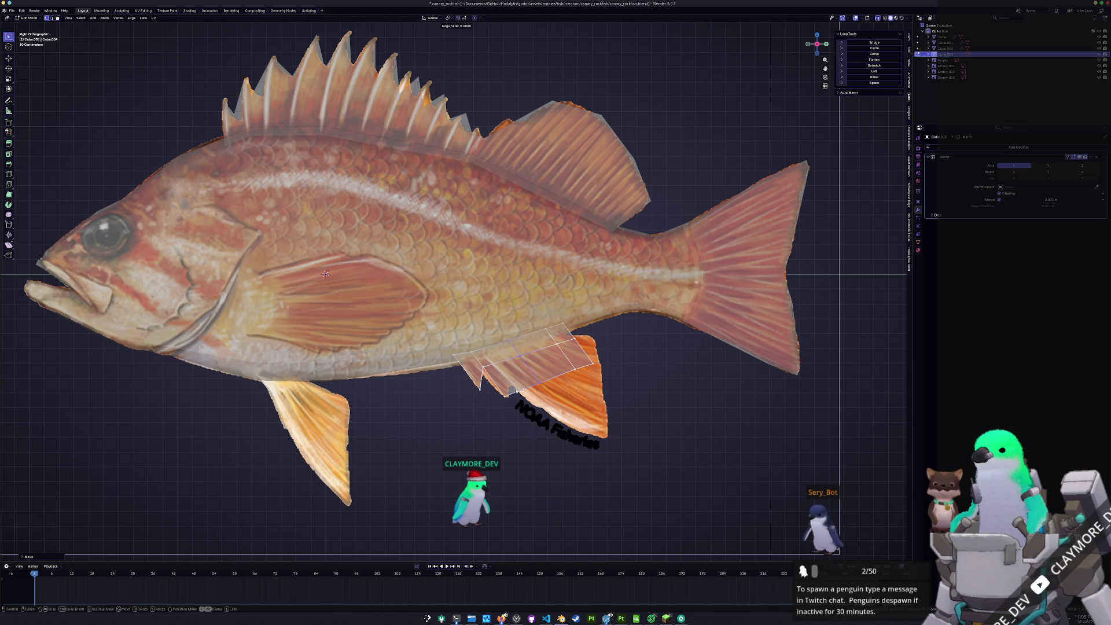
{"action": "left_click", "coordinate": [522, 377]}
{"action": "key", "text": "g"}
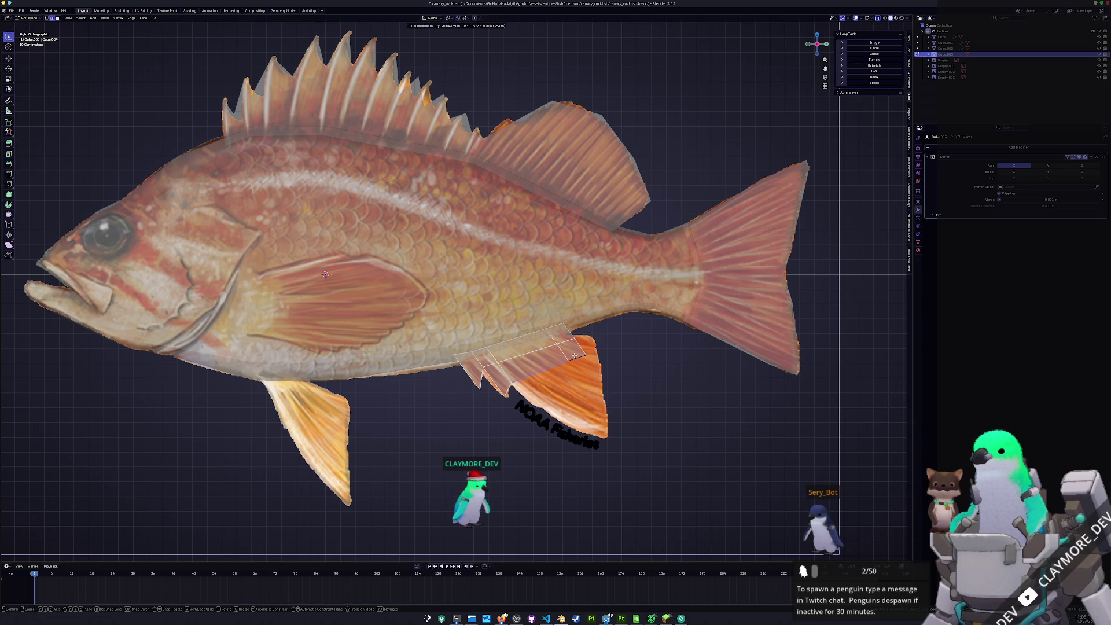
{"action": "left_click", "coordinate": [571, 350]}
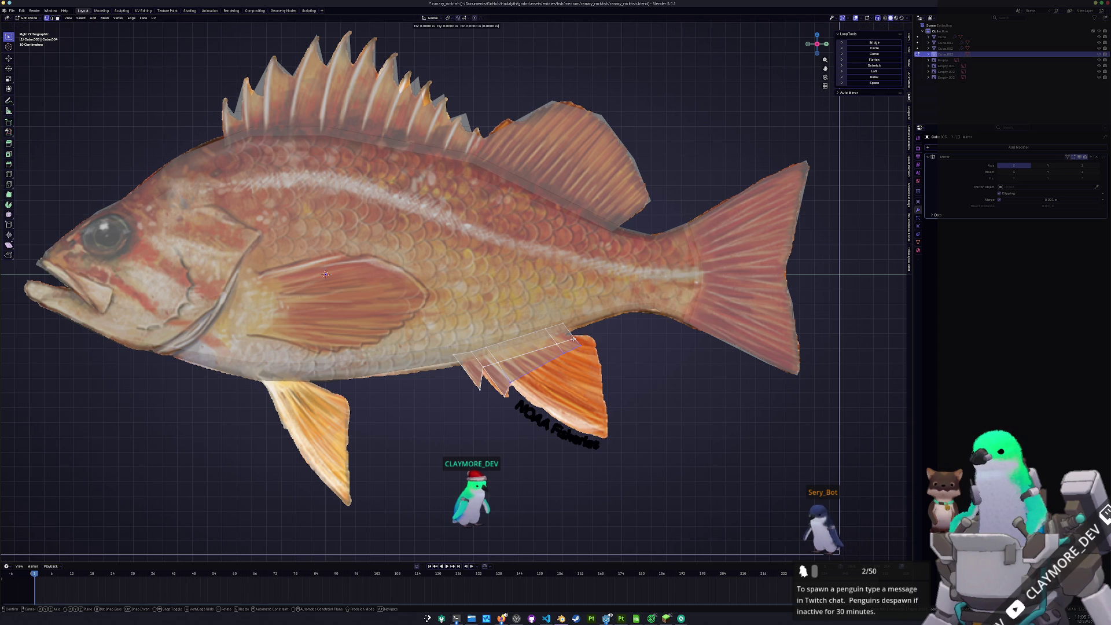
Slide and nudge the fin corner vertices to match the anal fin outline
{"action": "key", "text": "g"}
{"action": "key", "text": "g"}
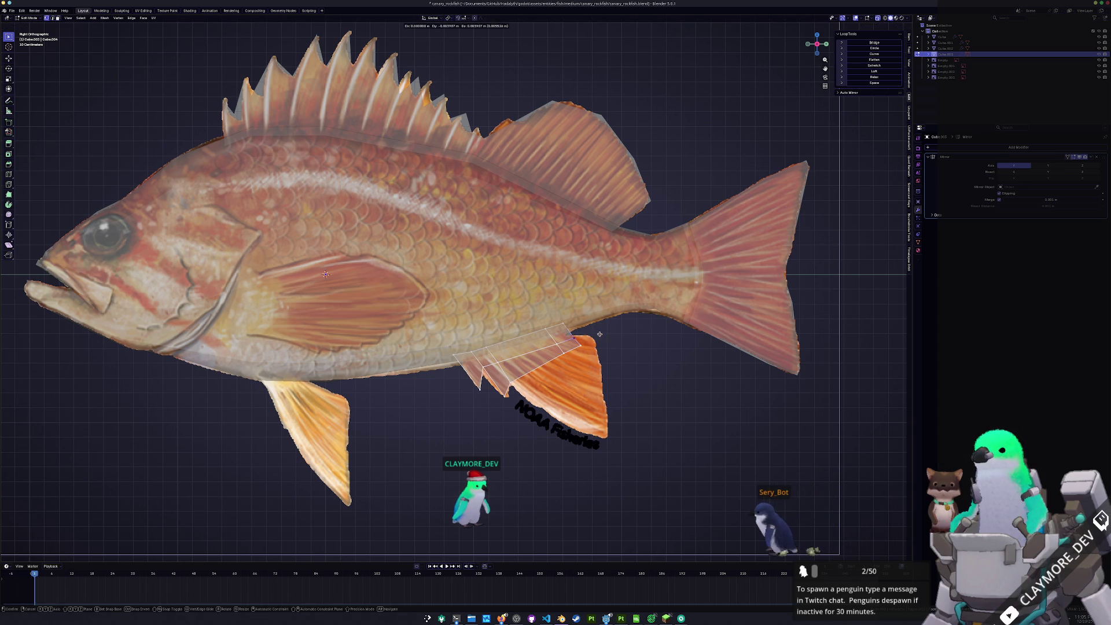
{"action": "left_click", "coordinate": [562, 343]}
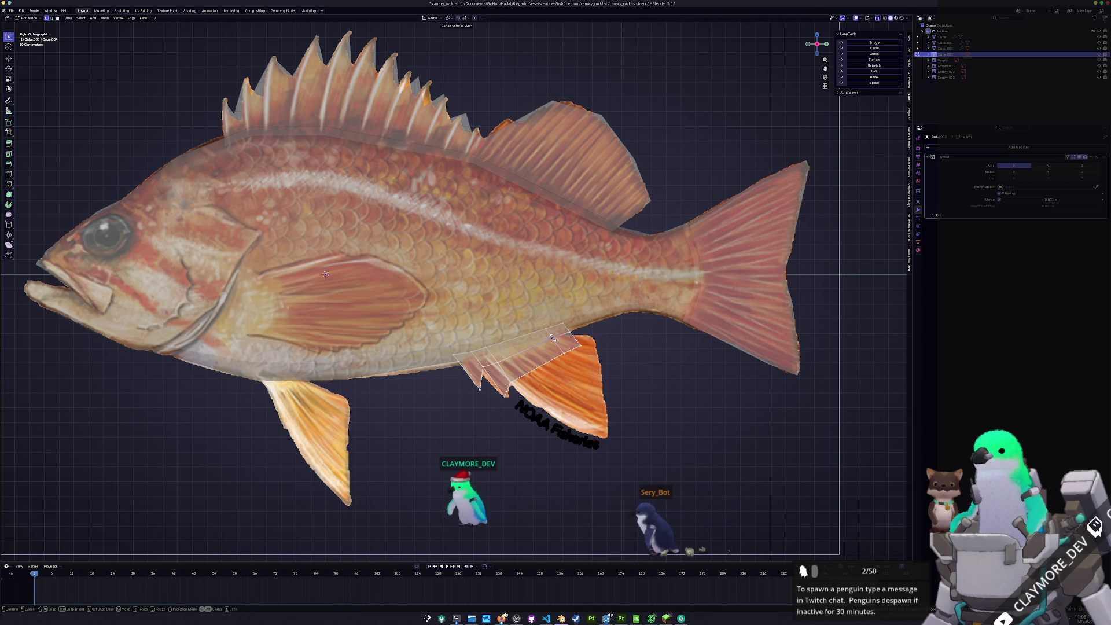
{"action": "key", "text": "g"}
{"action": "key", "text": "g"}
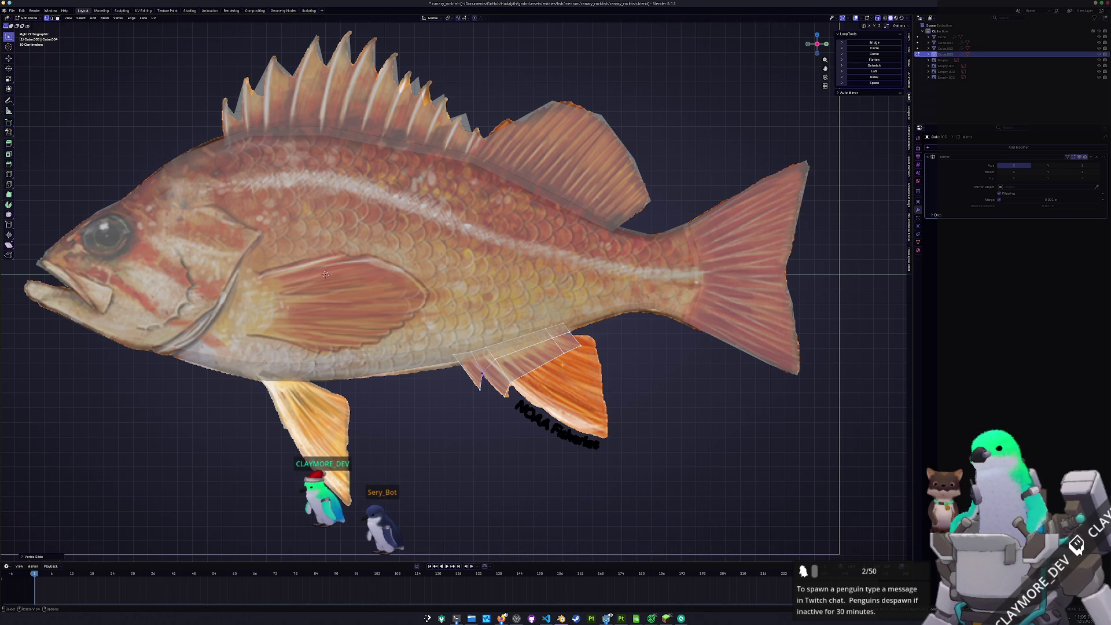
{"action": "key", "text": "g"}
{"action": "left_click", "coordinate": [568, 351]}
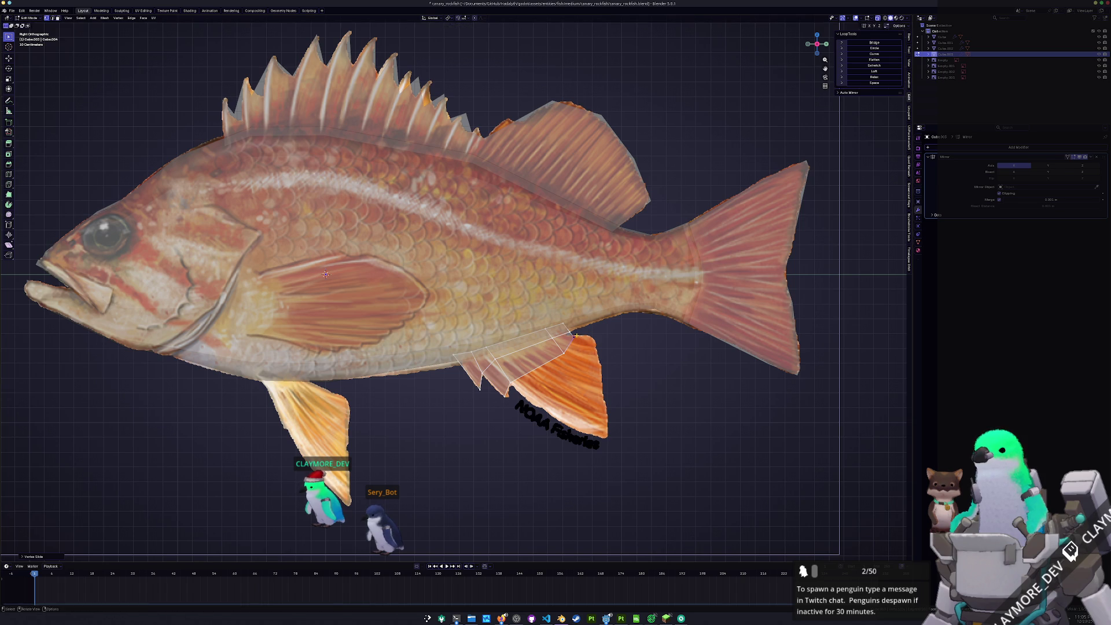
{"action": "key", "text": "g"}
{"action": "key", "text": "g"}
{"action": "left_click", "coordinate": [562, 350]}
{"action": "key", "text": "g"}
{"action": "key", "text": "g"}
{"action": "left_click", "coordinate": [559, 350]}
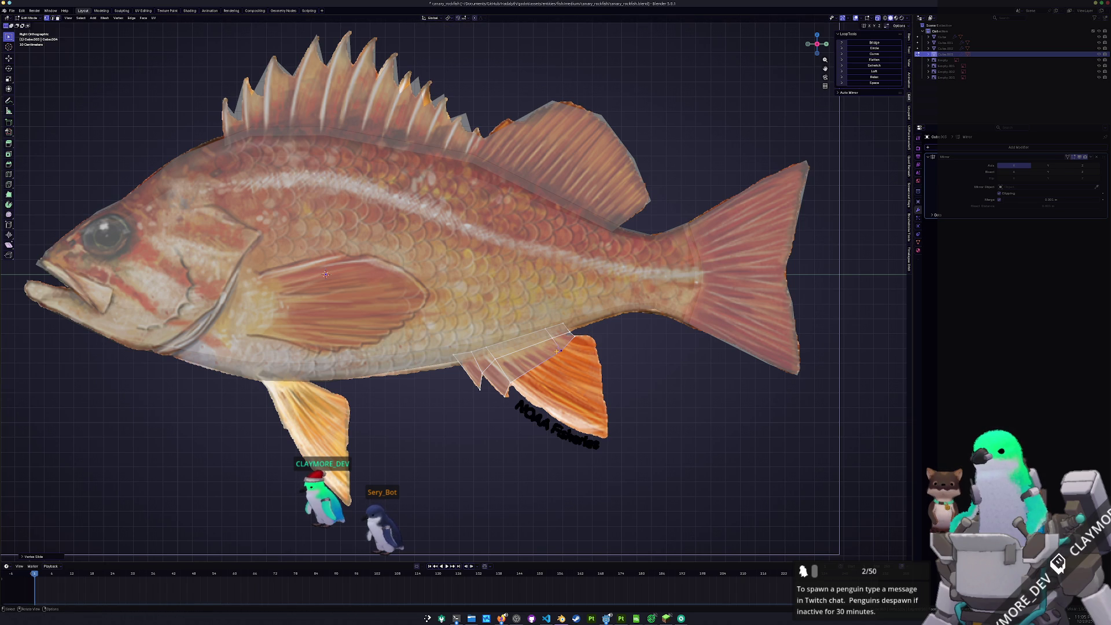
Extrude two more anal fin edges and position the fin-tip vertices over the reference fin
{"action": "key", "text": "e"}
{"action": "left_click", "coordinate": [588, 354]}
{"action": "key", "text": "e"}
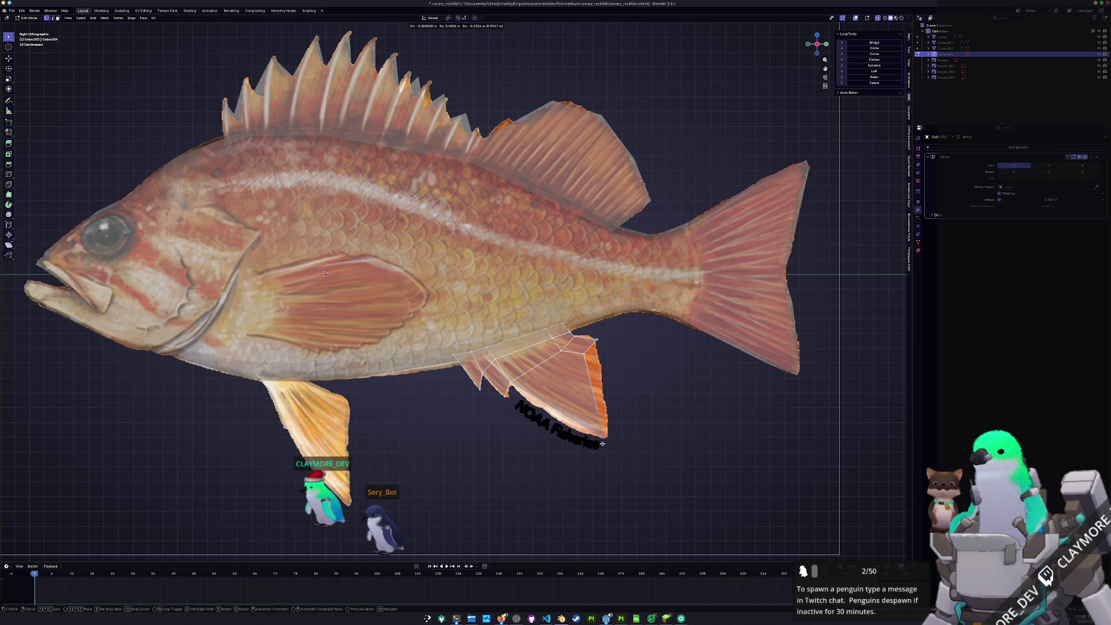
{"action": "left_click", "coordinate": [603, 443]}
{"action": "left_click_drag", "start_coordinate": [573, 352], "coordinate": [573, 352]}
{"action": "key", "text": "g"}
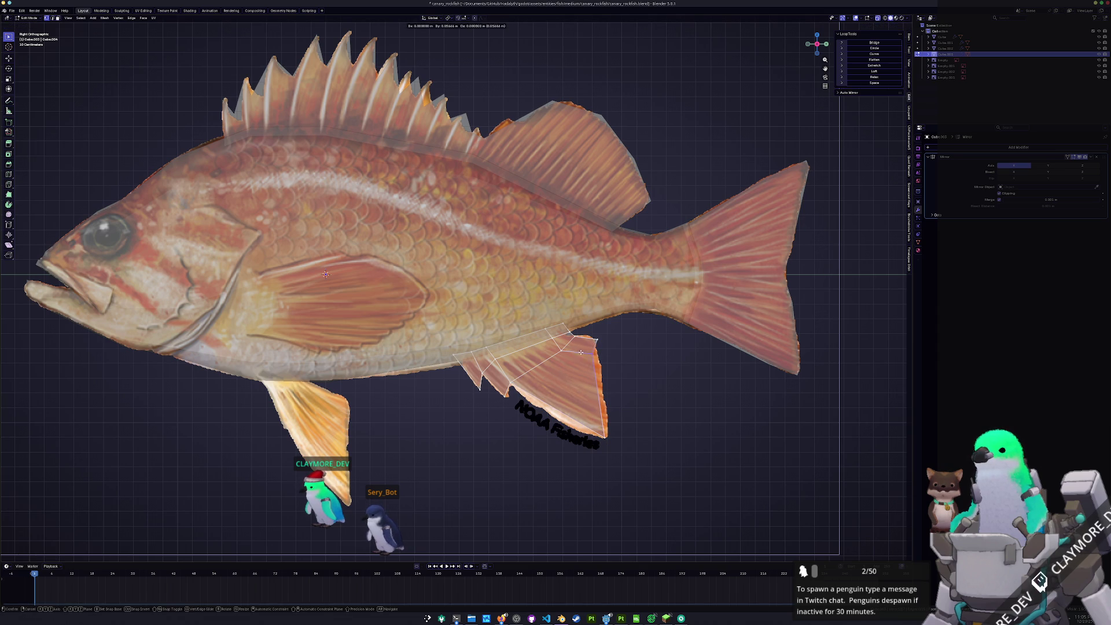
{"action": "left_click", "coordinate": [588, 356]}
{"action": "middle_click_drag", "start_coordinate": [584, 405], "coordinate": [569, 383], "text": "shift"}
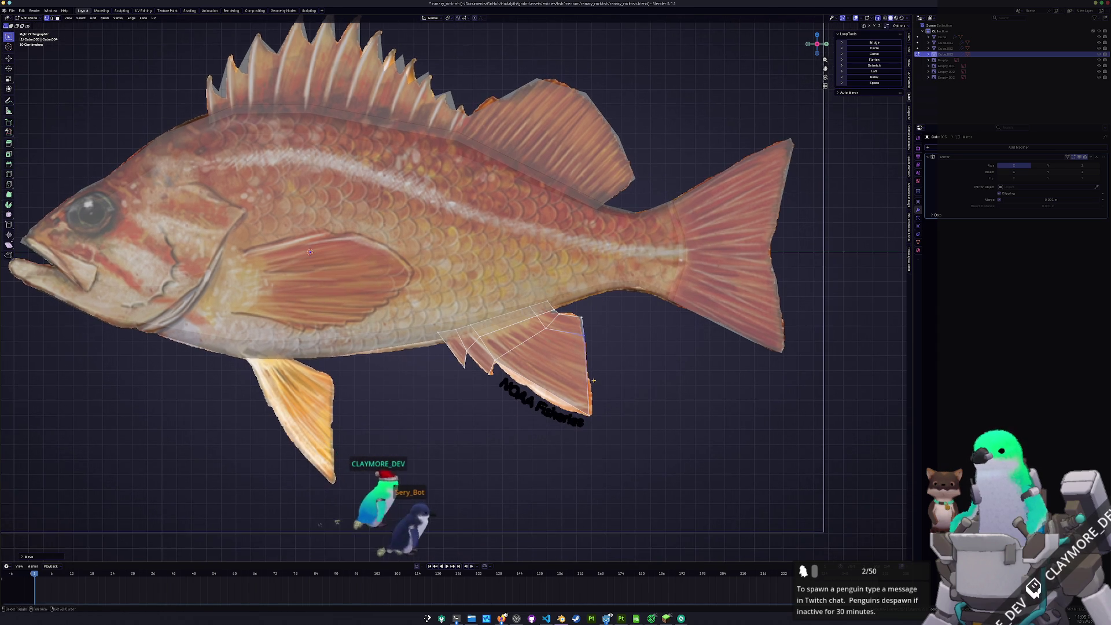
{"action": "key", "text": "g"}
{"action": "left_click", "coordinate": [573, 398]}
{"action": "key", "text": "b"}
{"action": "left_click", "coordinate": [577, 301]}
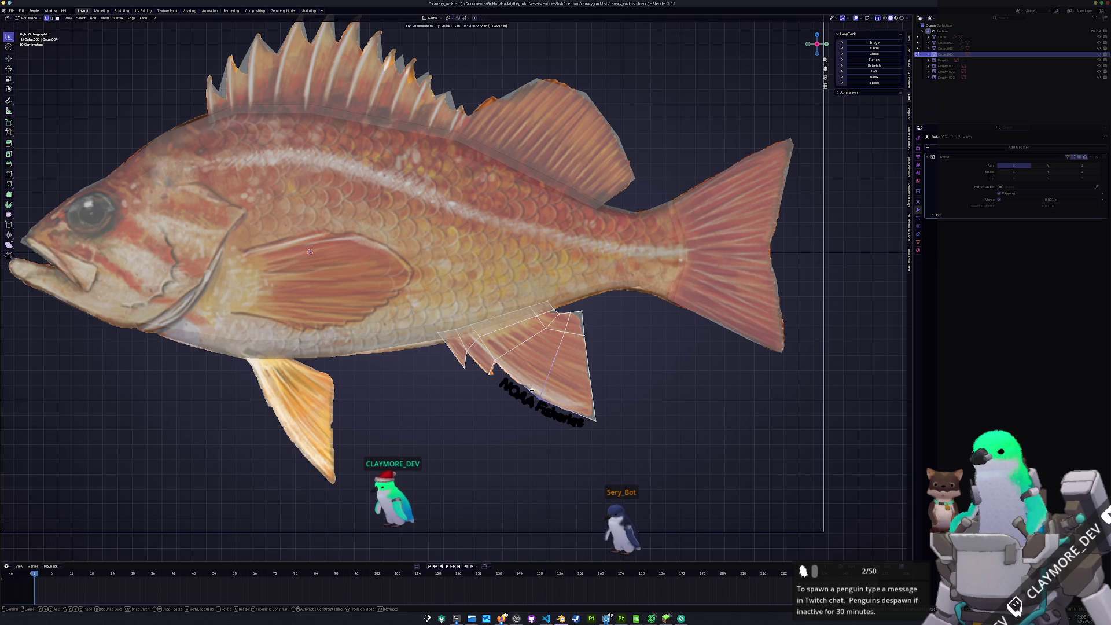
Preview the anal fin as a solid object, then adjust its edge vertices to the outline
{"action": "key", "text": "Tab"}
{"action": "scroll", "coordinate": [553, 403], "scroll_direction": "down", "scroll_amount": 2}
{"action": "scroll", "coordinate": [503, 398], "scroll_direction": "down", "scroll_amount": 2}
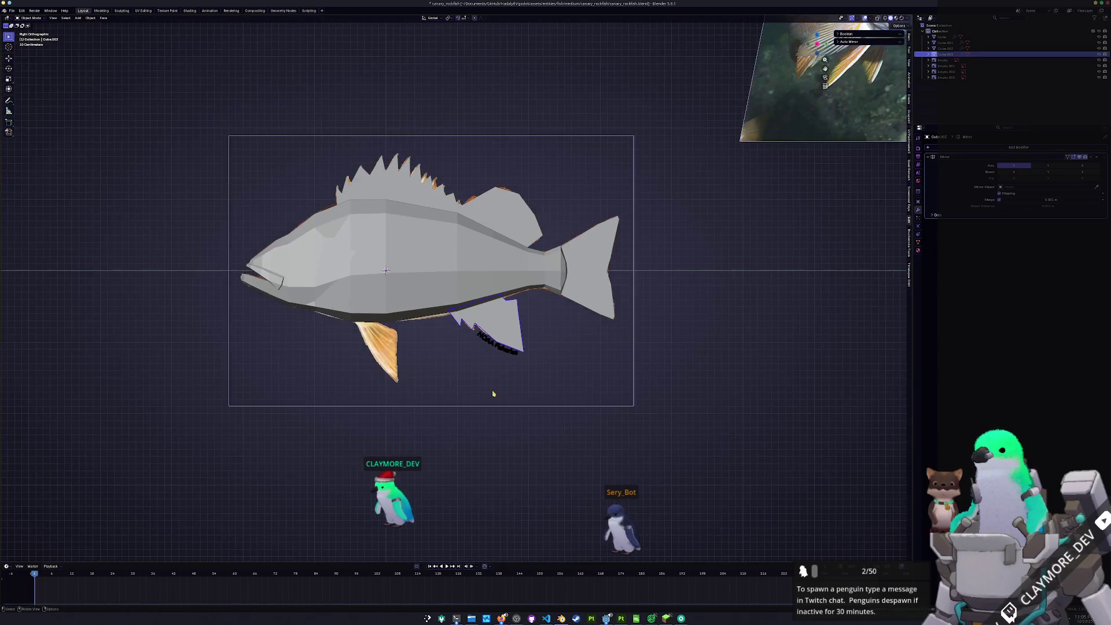
{"action": "scroll", "coordinate": [488, 380], "scroll_direction": "up", "scroll_amount": 4}
{"action": "key", "text": "Tab"}
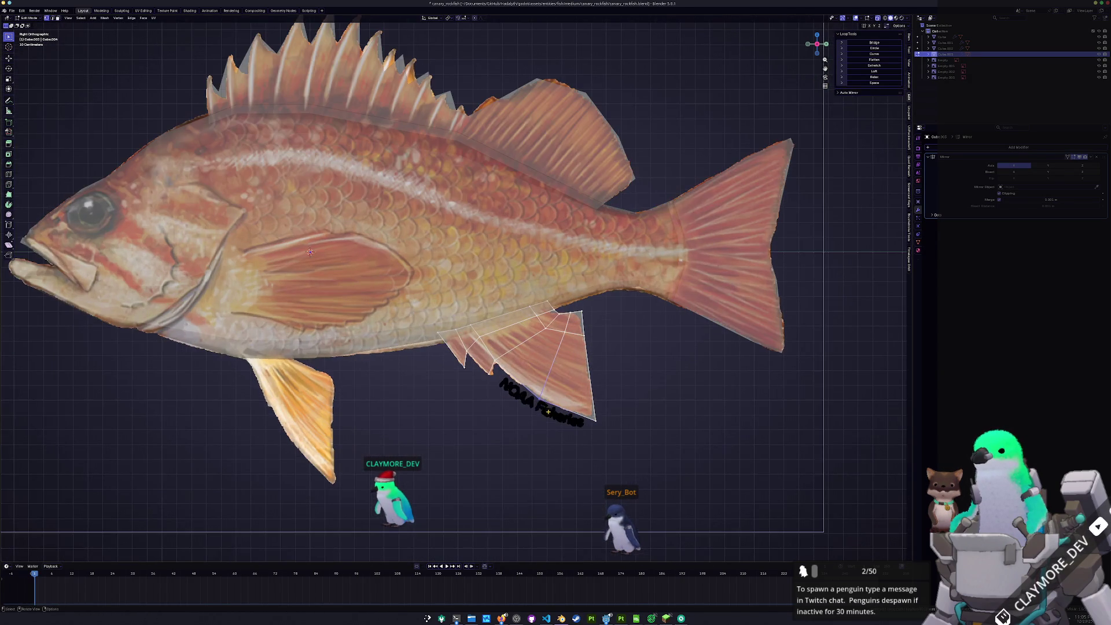
{"action": "left_click_drag", "start_coordinate": [489, 357], "coordinate": [489, 356]}
{"action": "key", "text": "g"}
{"action": "left_click", "coordinate": [485, 358]}
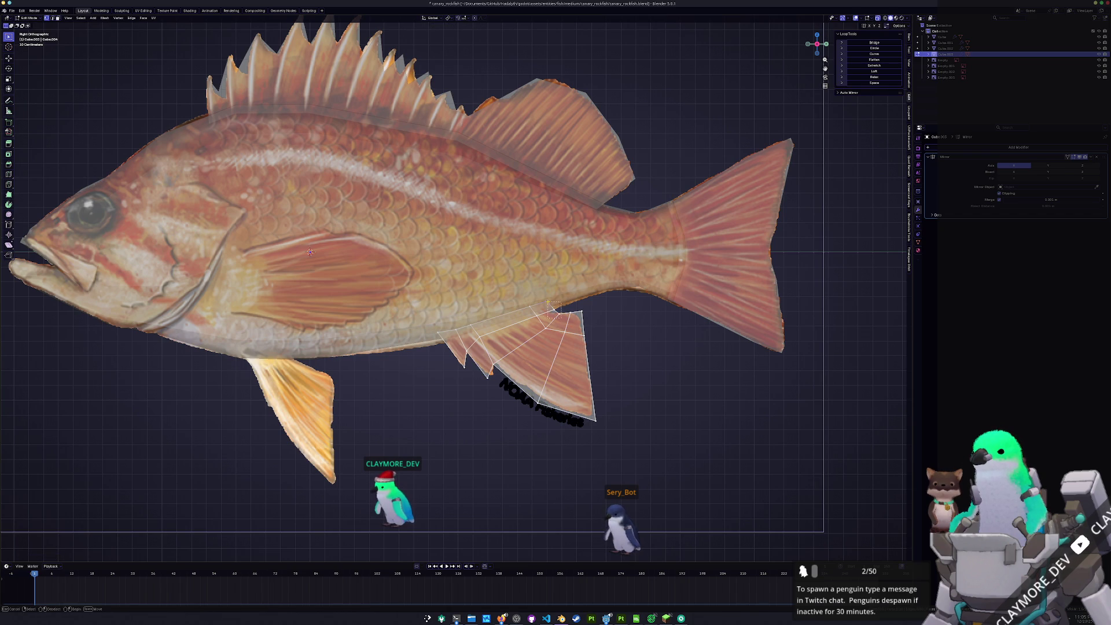
Box-select a belly section of the fish body mesh above the pelvic fin
{"action": "key", "text": "Escape"}
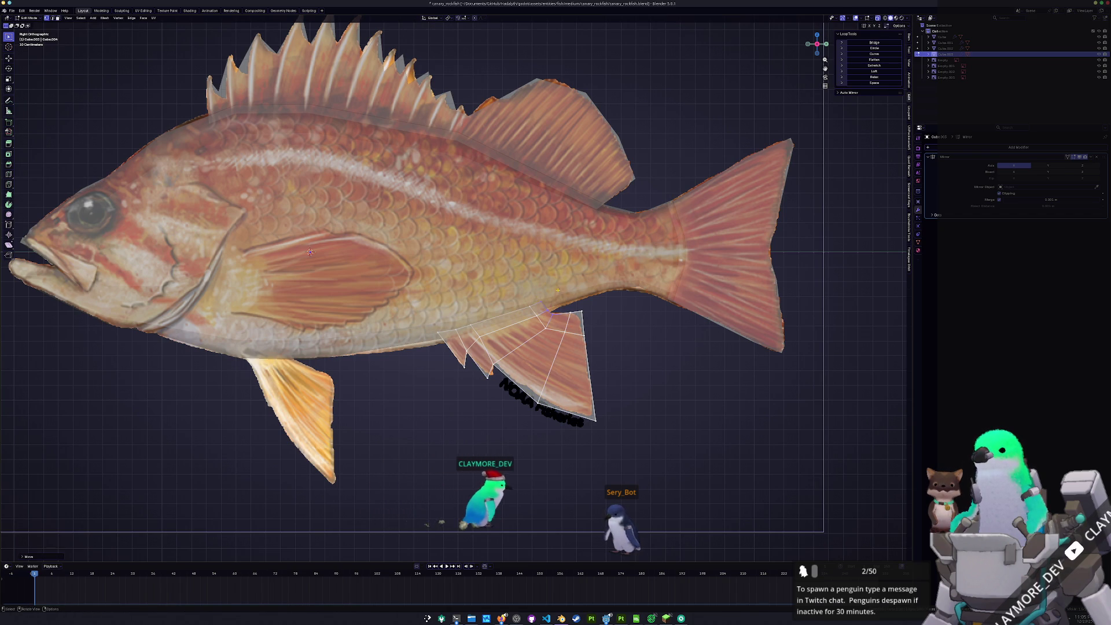
{"action": "key", "text": "alt+q"}
{"action": "left_click_drag", "start_coordinate": [579, 385], "coordinate": [442, 257]}
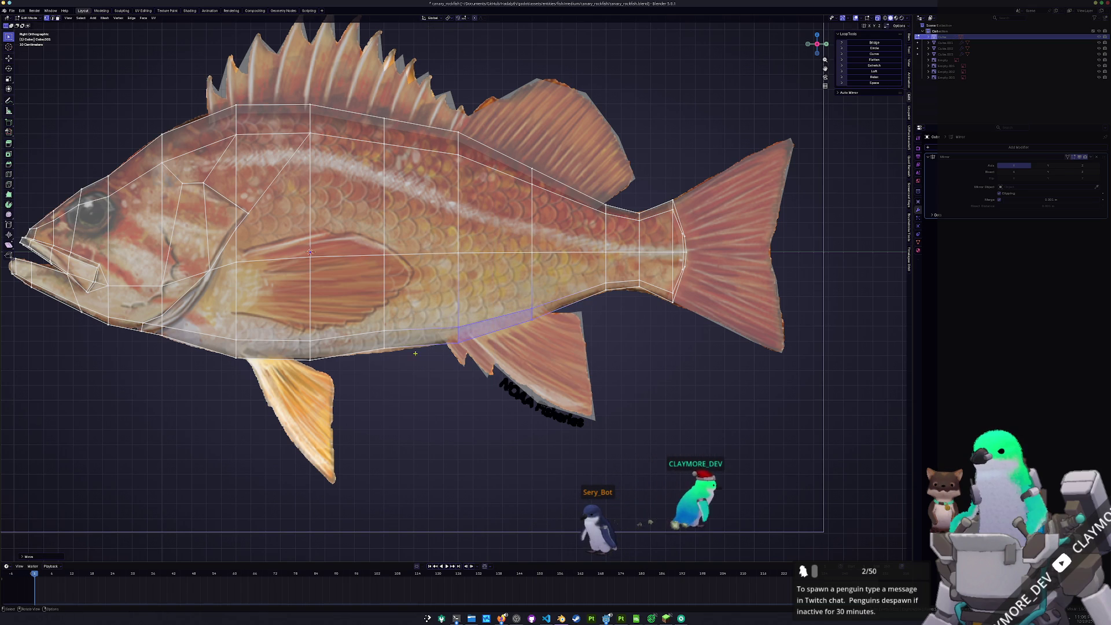
Pick the belly edge where the pelvic fin attaches and re-enter the body's Edit Mode
{"action": "left_click", "coordinate": [375, 323]}
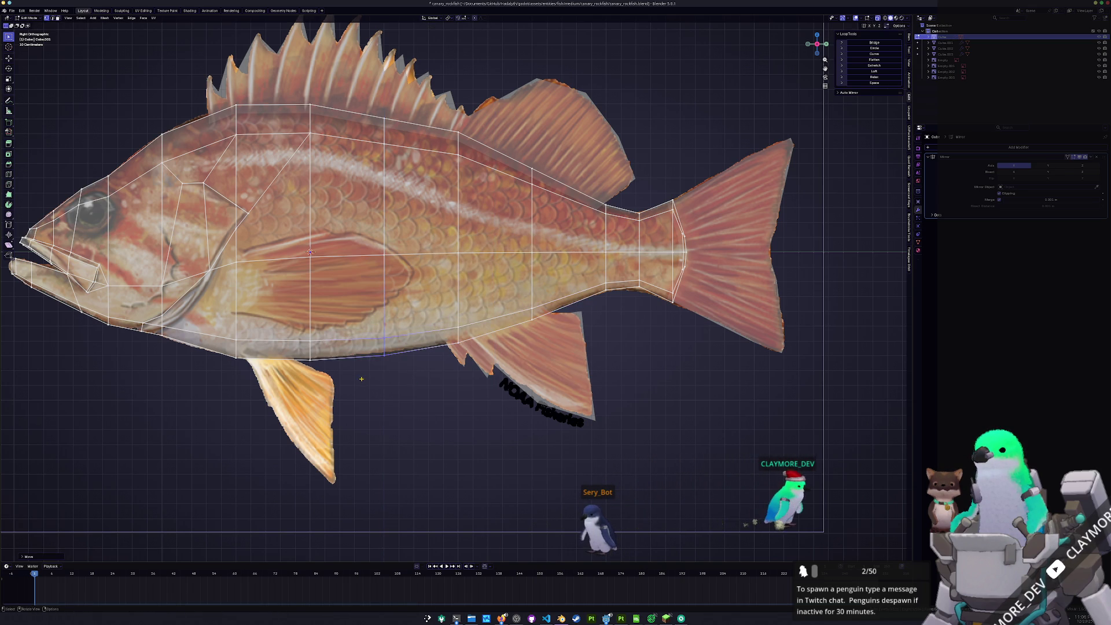
{"action": "key", "text": "Tab"}
{"action": "scroll", "coordinate": [361, 378], "scroll_direction": "down", "scroll_amount": 2}
{"action": "key", "text": "alt+z"}
{"action": "left_click", "coordinate": [492, 347]}
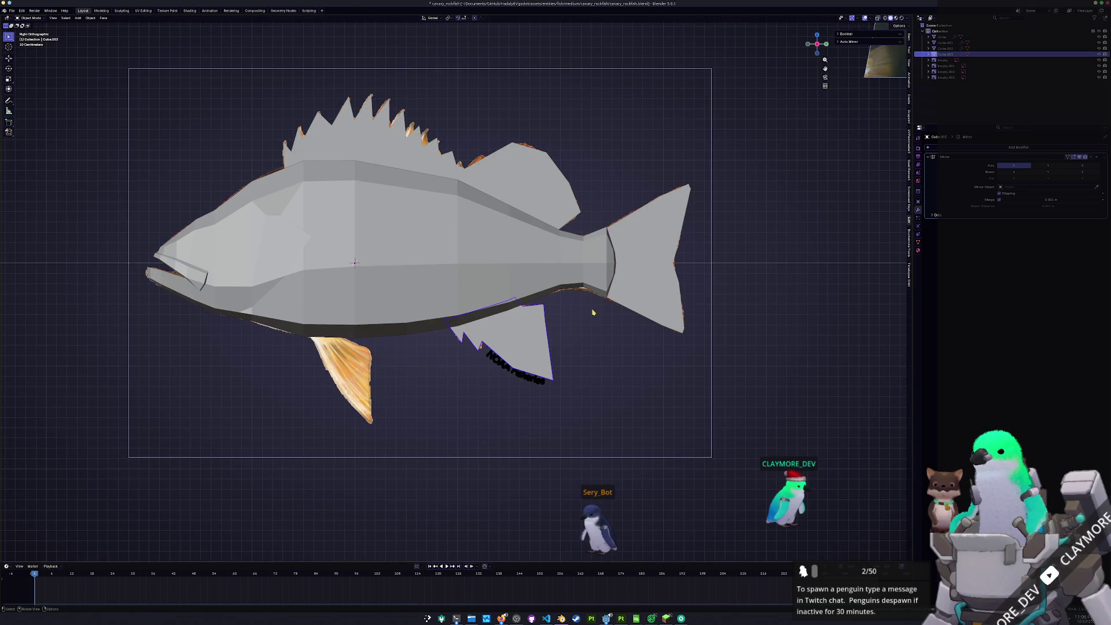
{"action": "middle_click_drag", "start_coordinate": [397, 354], "coordinate": [573, 354], "text": "shift"}
{"action": "left_click", "coordinate": [508, 329]}
{"action": "key", "text": "Tab"}
Duplicate the belly edge in place and separate the copy into its own object
{"action": "key", "text": "shift+d"}
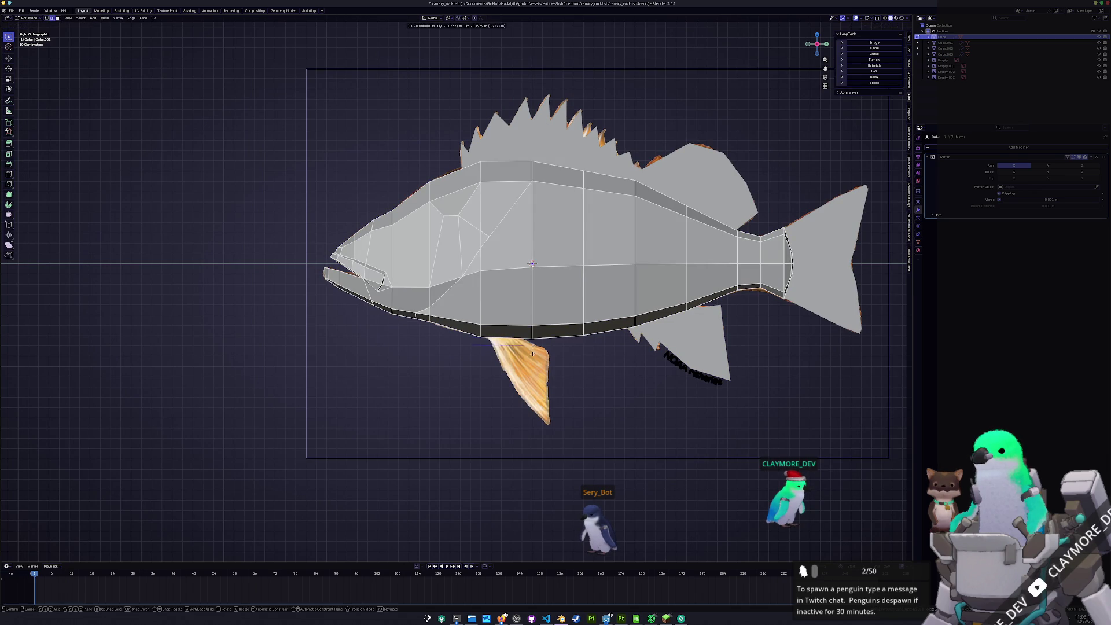
{"action": "key", "text": "Escape"}
{"action": "right_click", "coordinate": [534, 362]}
{"action": "left_click", "coordinate": [558, 363]}
{"action": "key", "text": "Tab"}
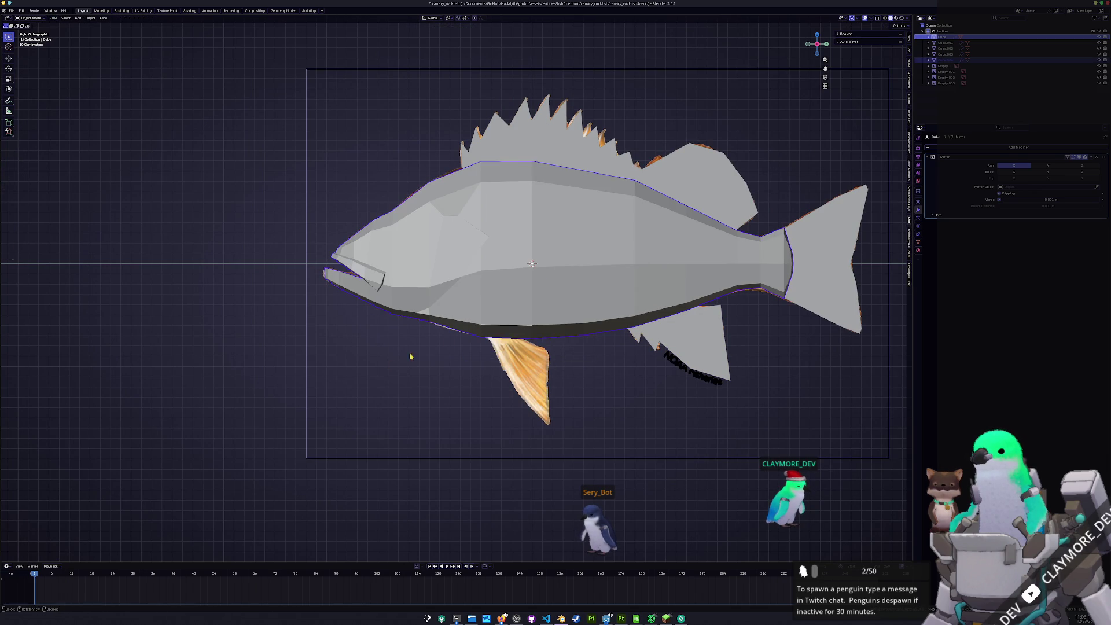
Edit the separated fin piece in X-ray and move its edge down over the pelvic fin
{"action": "left_click", "coordinate": [505, 328]}
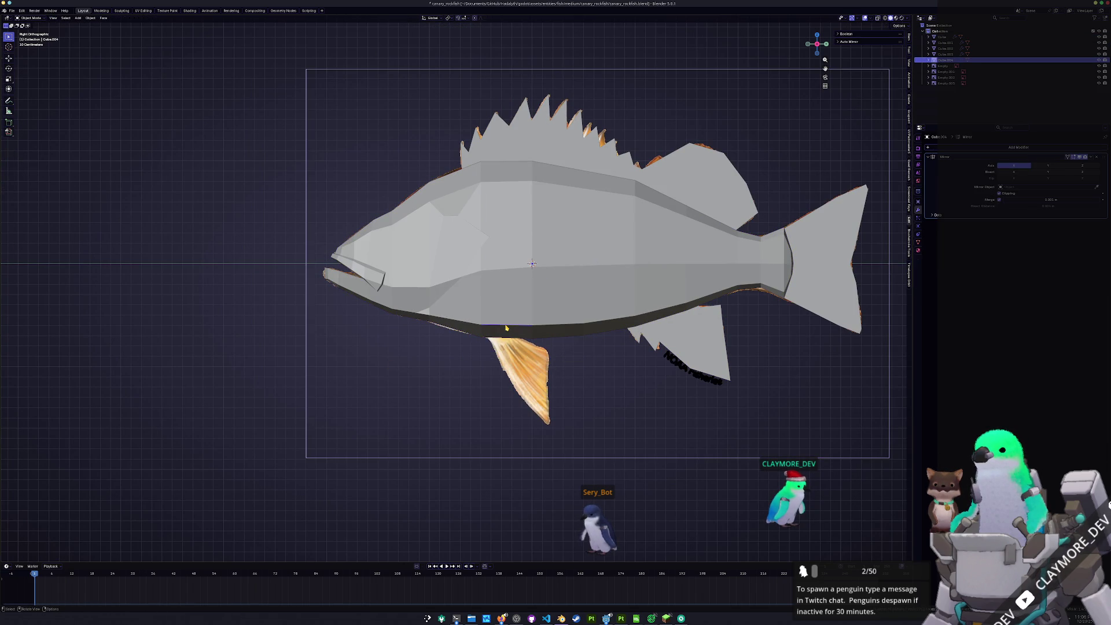
{"action": "key", "text": "Tab"}
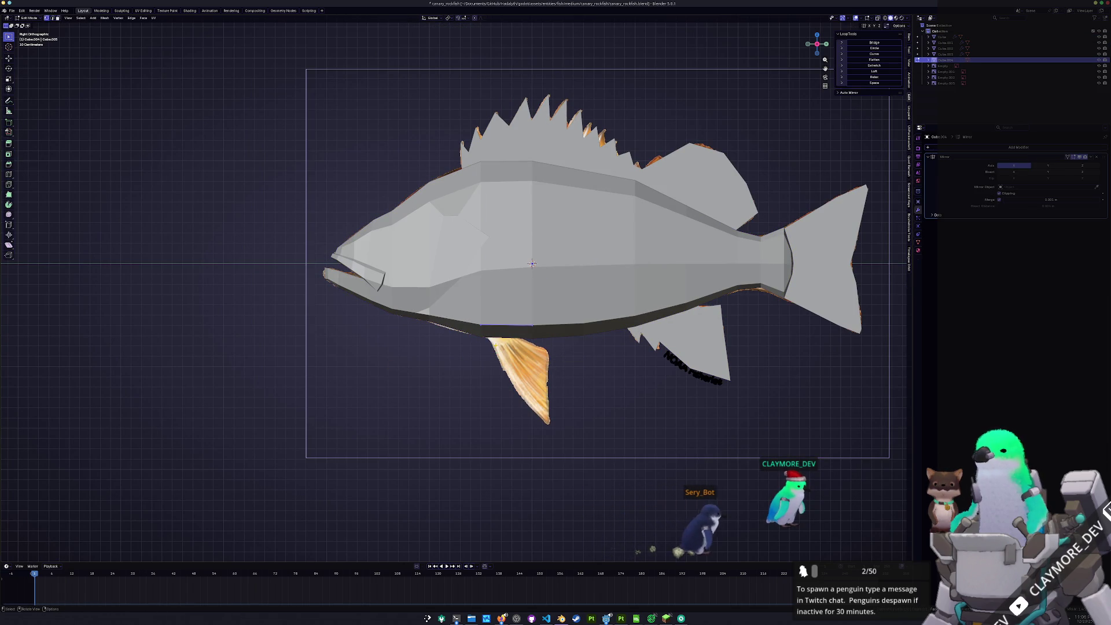
{"action": "key", "text": "alt+z"}
{"action": "key", "text": "shift+v"}
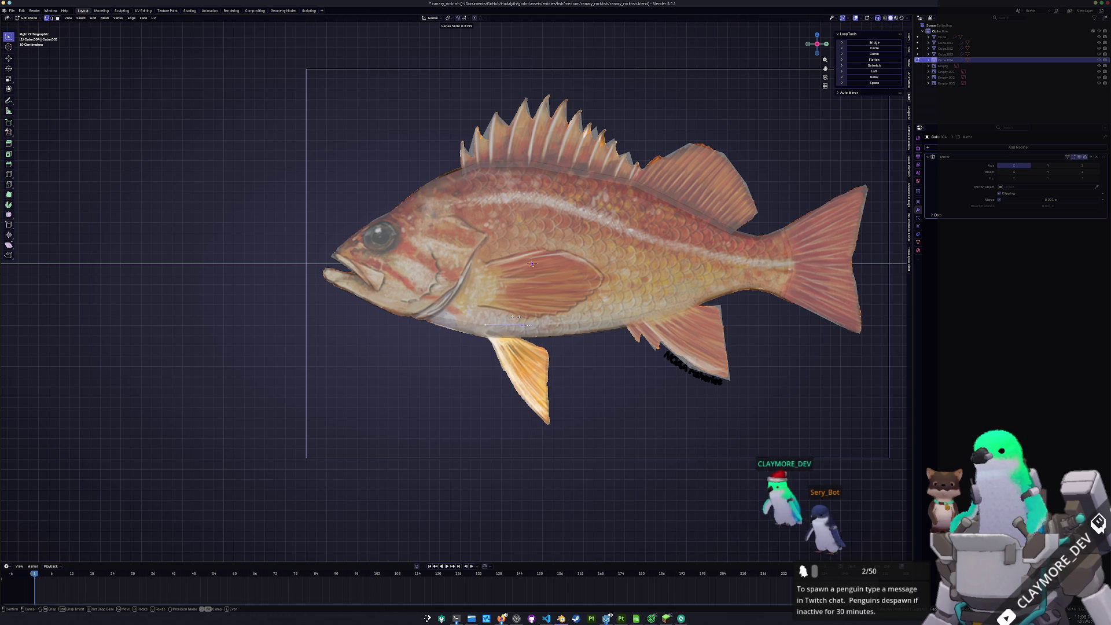
{"action": "scroll", "coordinate": [455, 288], "scroll_direction": "up", "scroll_amount": 2}
{"action": "key", "text": "g"}
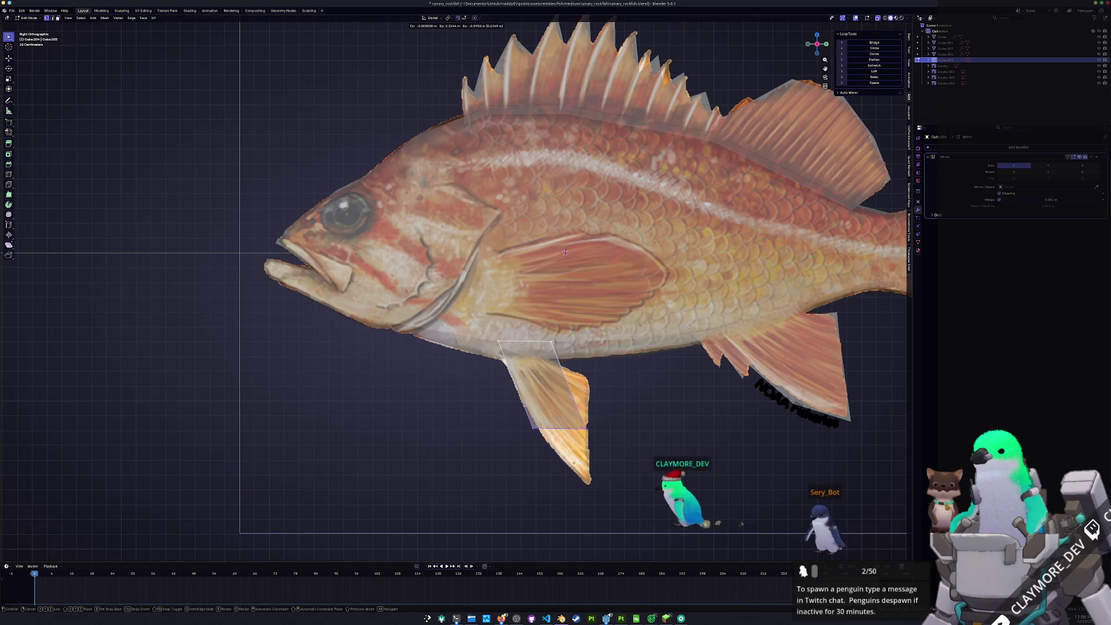
Extrude the fin edge down to the reference pelvic fin's tip and narrow the bottom face
{"action": "left_click", "coordinate": [552, 388]}
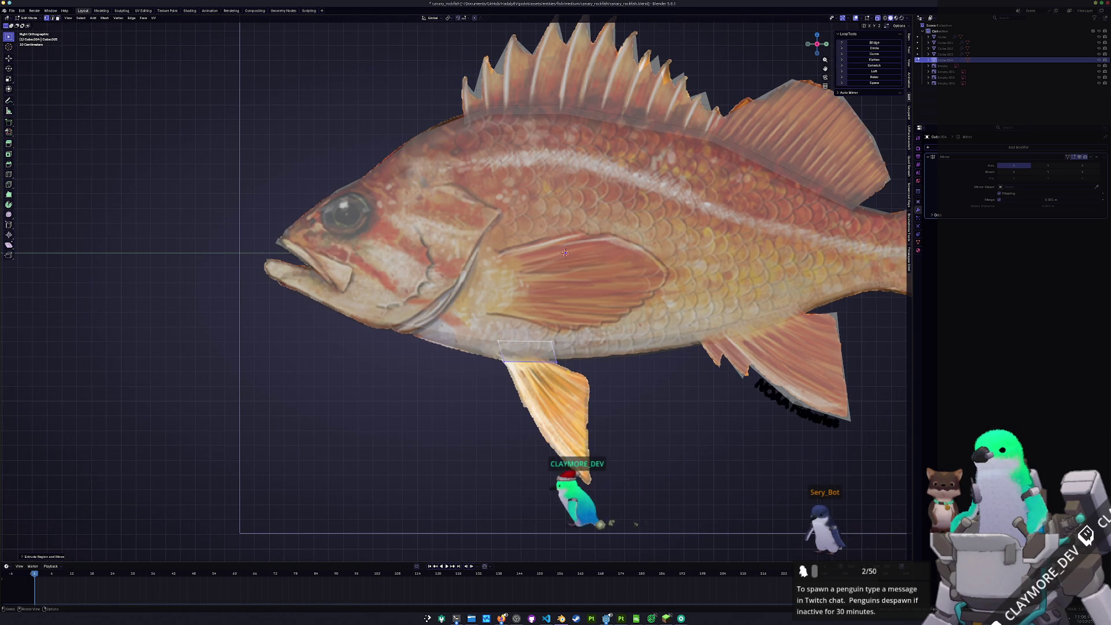
{"action": "key", "text": "shift+v"}
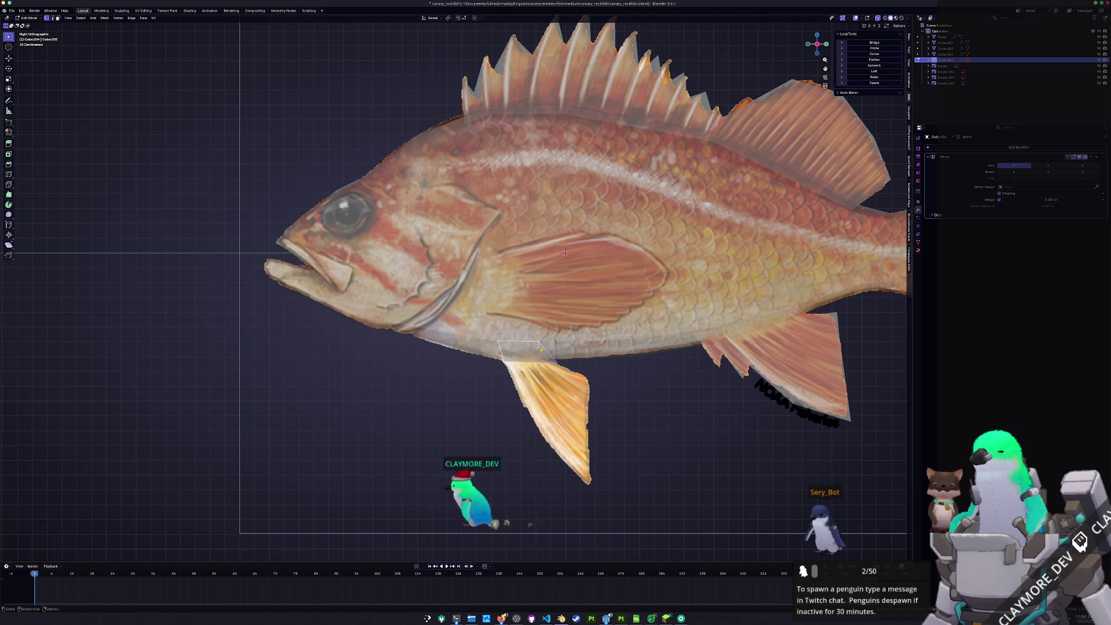
{"action": "key", "text": "Escape"}
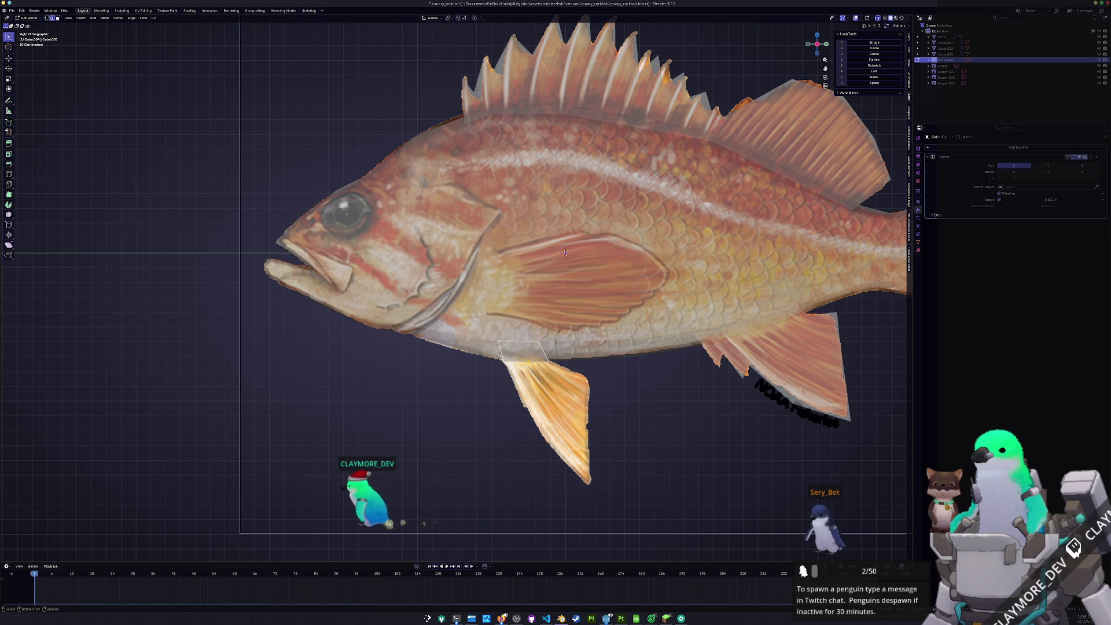
{"action": "key", "text": "e"}
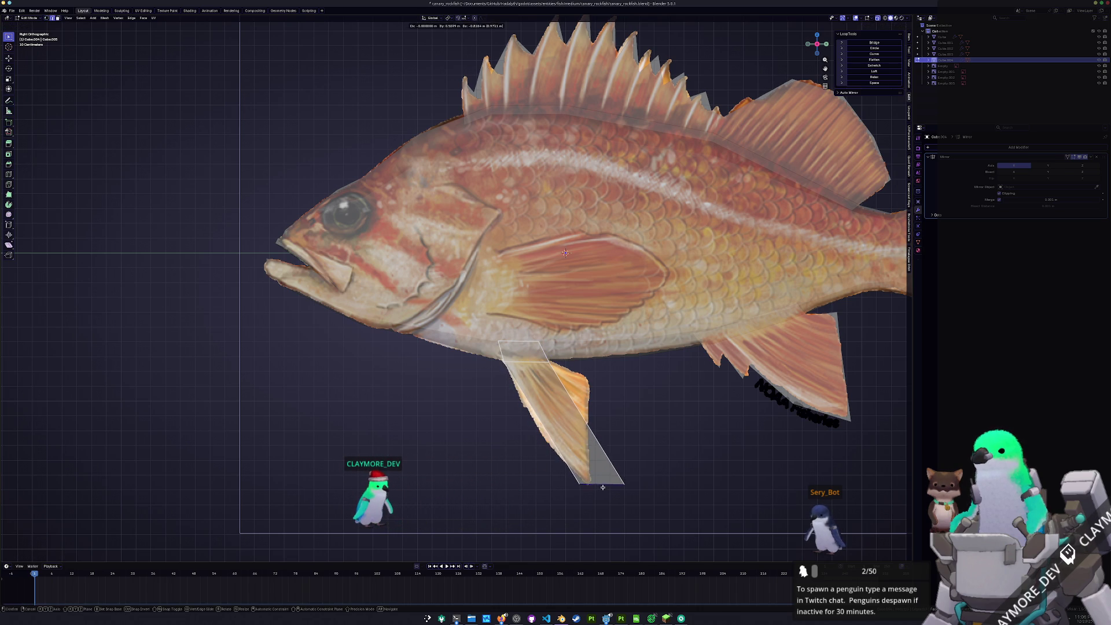
{"action": "left_click", "coordinate": [591, 490]}
{"action": "left_click", "coordinate": [585, 493]}
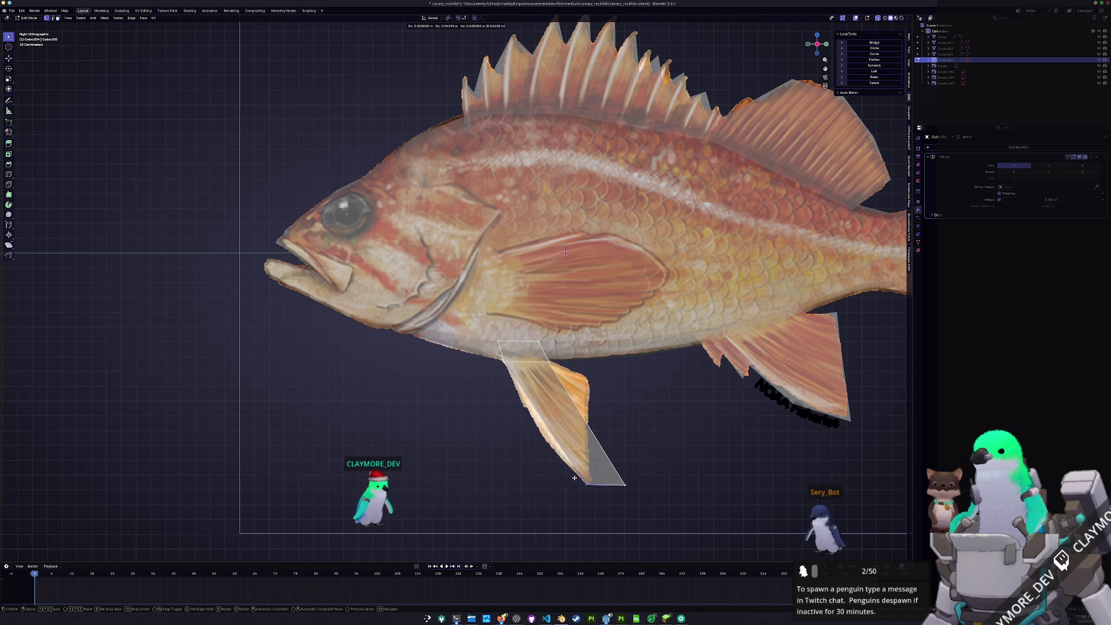
{"action": "key", "text": "shift+v"}
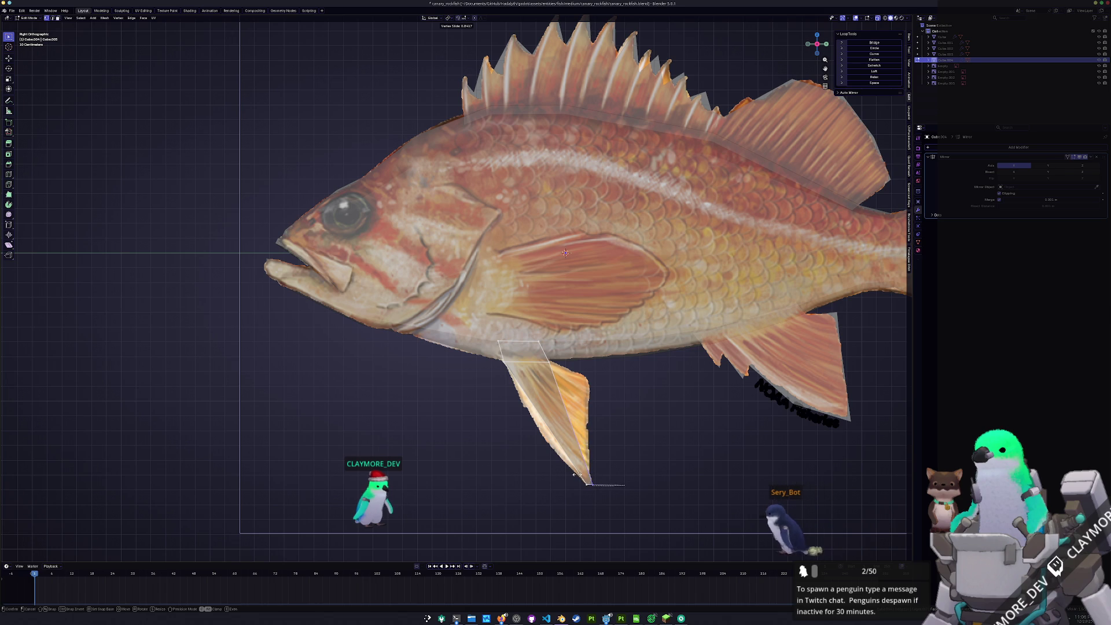
{"action": "left_click", "coordinate": [574, 475]}
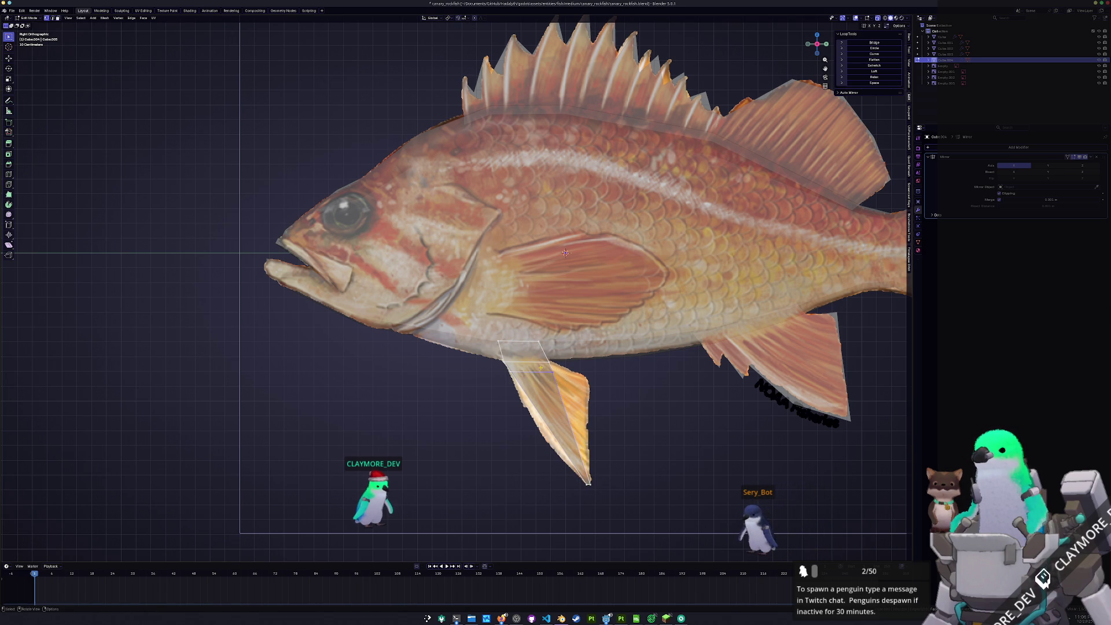
Move the pelvic fin vertices onto the reference outline, including the top-right and right-edge vertices
{"action": "key", "text": "g"}
{"action": "left_click", "coordinate": [541, 359]}
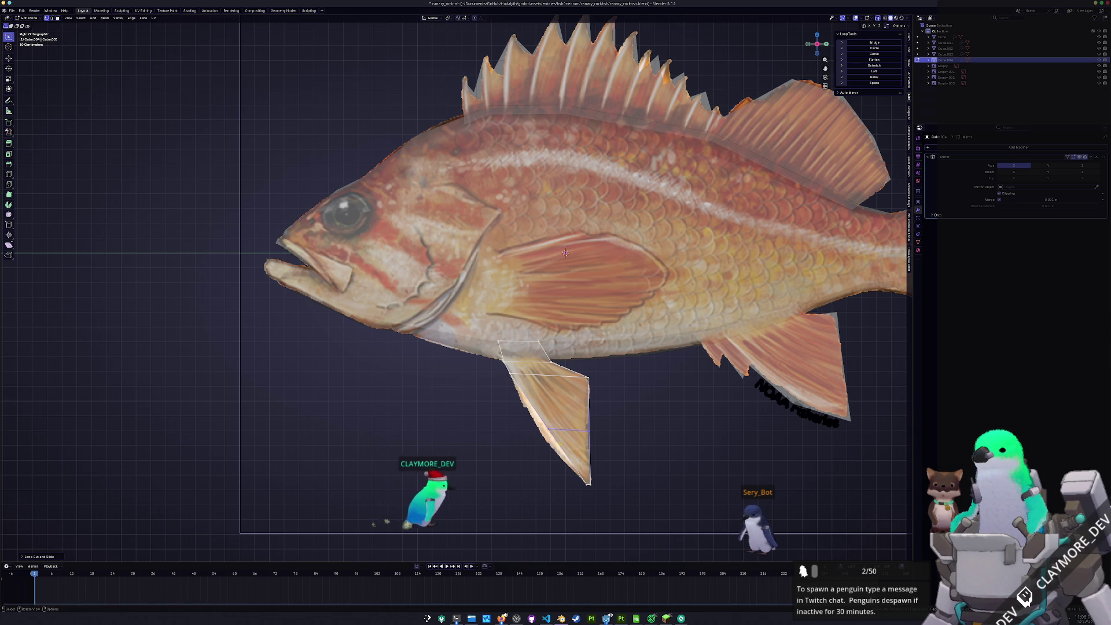
{"action": "left_click", "coordinate": [531, 417]}
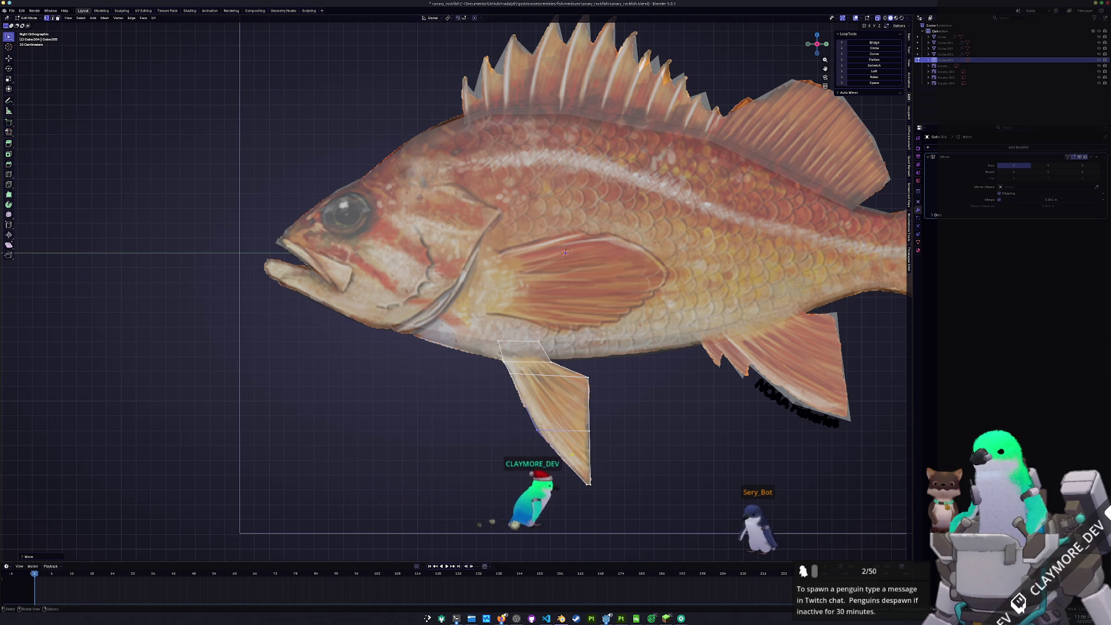
{"action": "key", "text": "g"}
{"action": "key", "text": "g"}
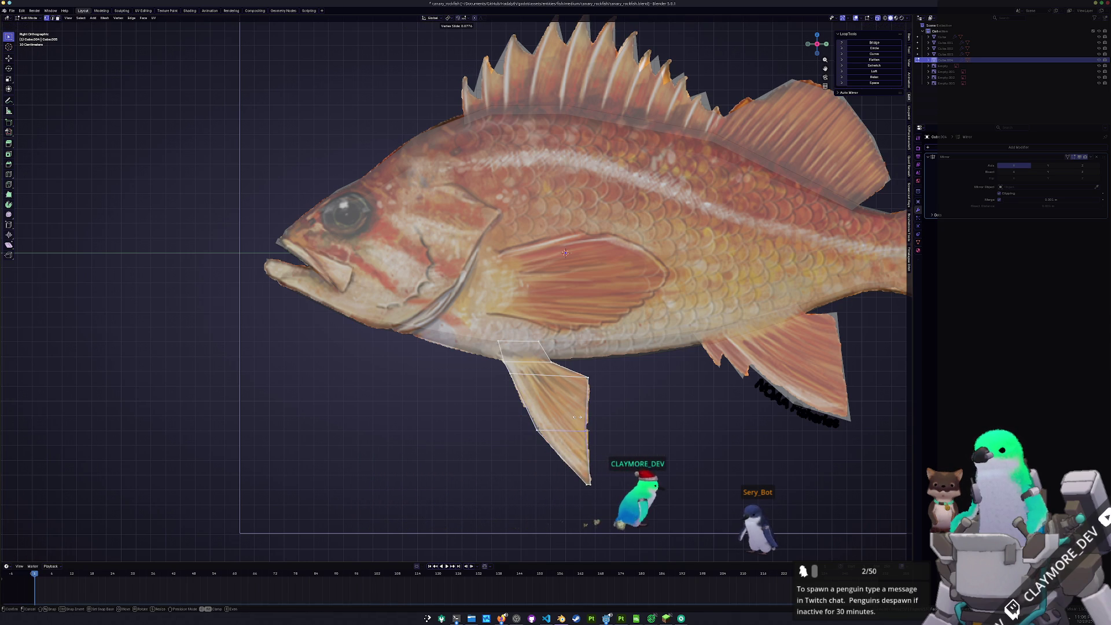
{"action": "key", "text": "Escape"}
{"action": "left_click", "coordinate": [587, 376]}
{"action": "key", "text": "g"}
{"action": "left_click", "coordinate": [582, 365]}
{"action": "left_click_drag", "start_coordinate": [578, 422], "coordinate": [578, 422]}
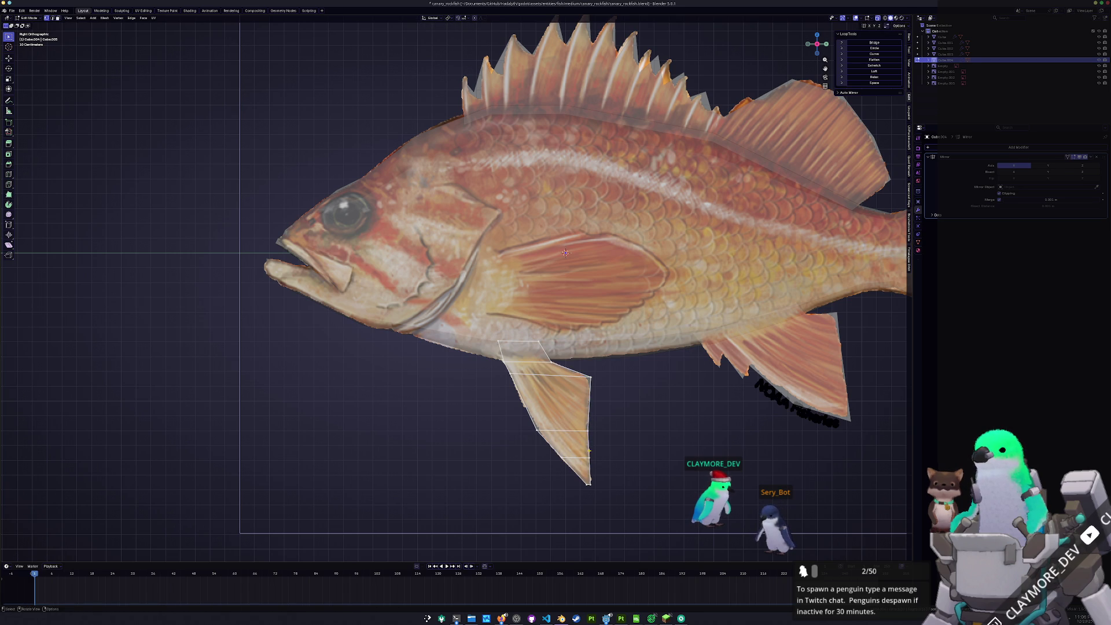
{"action": "left_click_drag", "start_coordinate": [575, 363], "coordinate": [574, 364]}
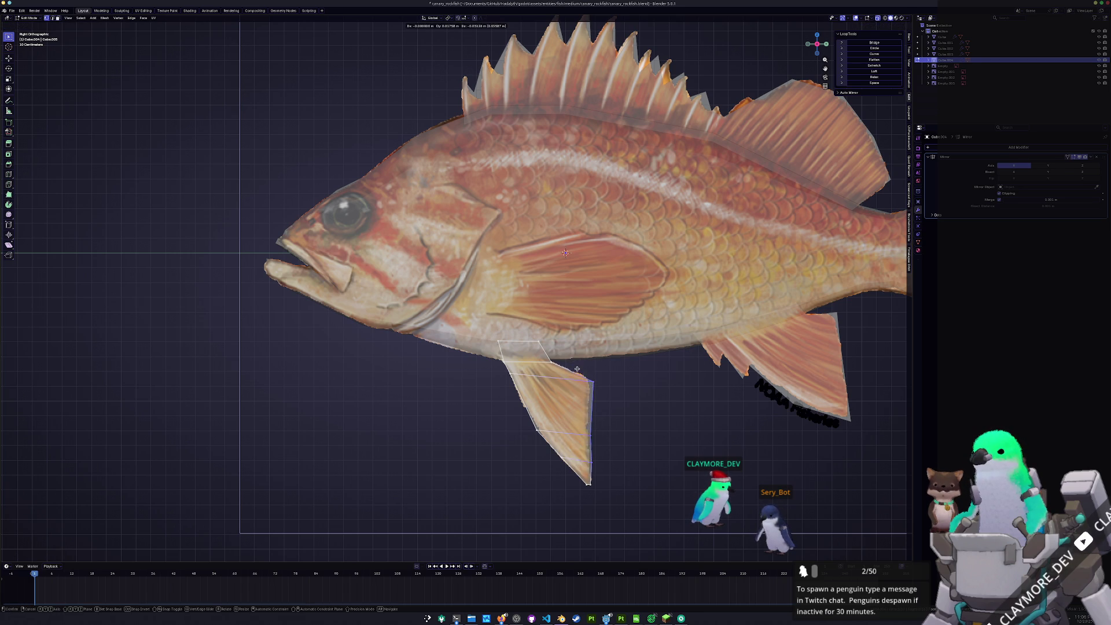
{"action": "scroll", "coordinate": [582, 448], "scroll_direction": "up", "scroll_amount": 1}
{"action": "middle_click_drag", "start_coordinate": [582, 449], "coordinate": [568, 395], "text": "shift"}
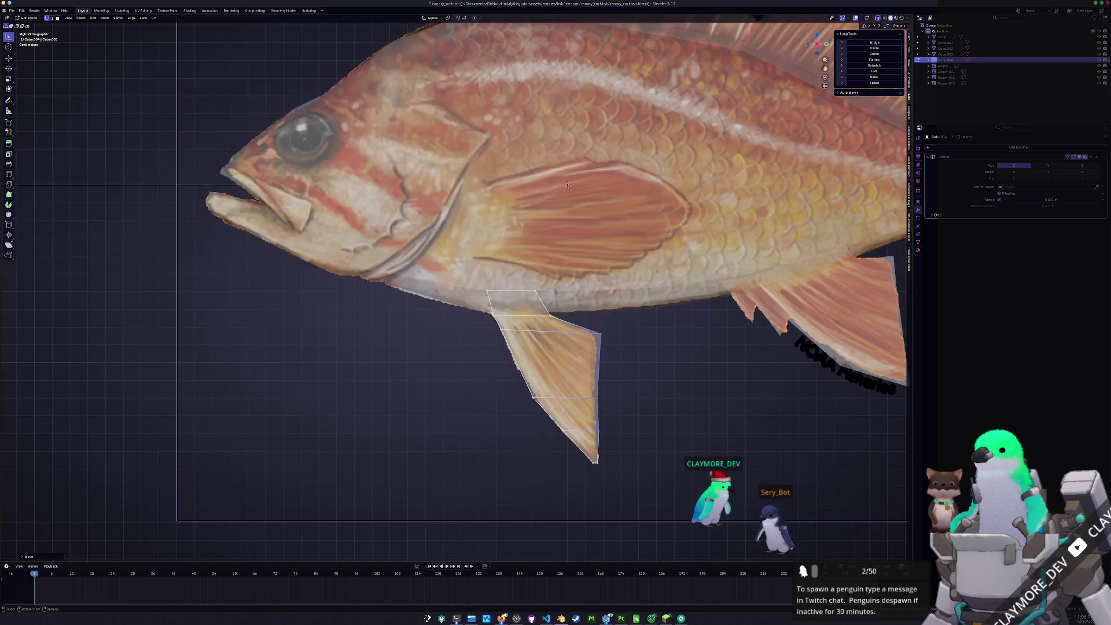
{"action": "left_click_drag", "start_coordinate": [562, 430], "coordinate": [560, 428]}
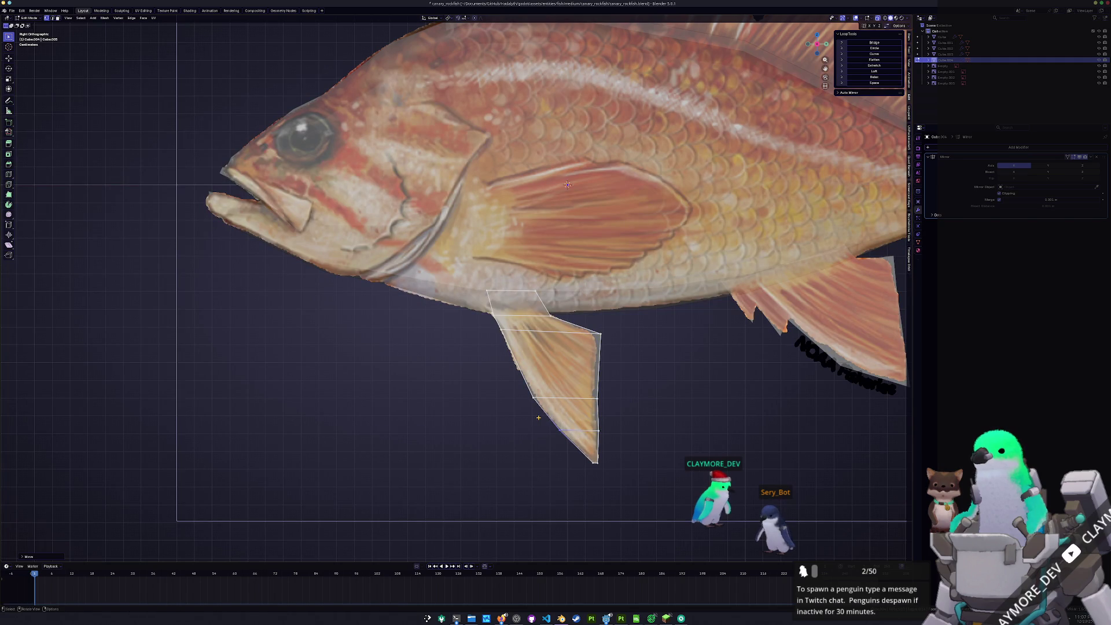
In front view, rotate the pelvic fin outward and offset it sideways along X
{"action": "key", "text": "KP_1"}
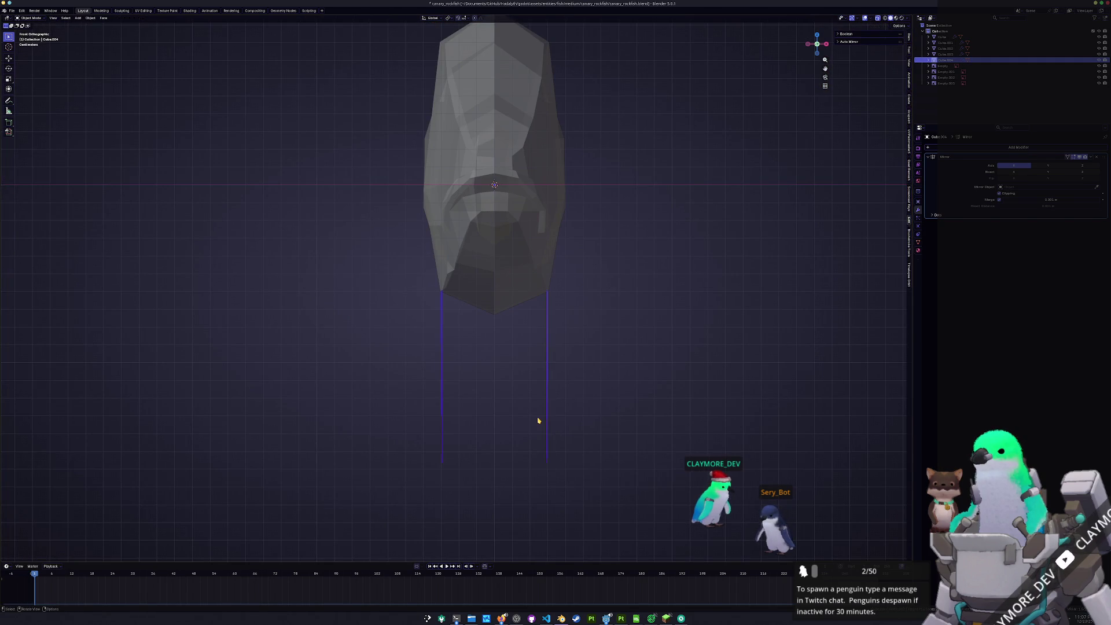
{"action": "key", "text": "r"}
{"action": "left_click", "coordinate": [621, 396]}
{"action": "key", "text": "g"}
{"action": "key", "text": "x"}
{"action": "left_click", "coordinate": [616, 398]}
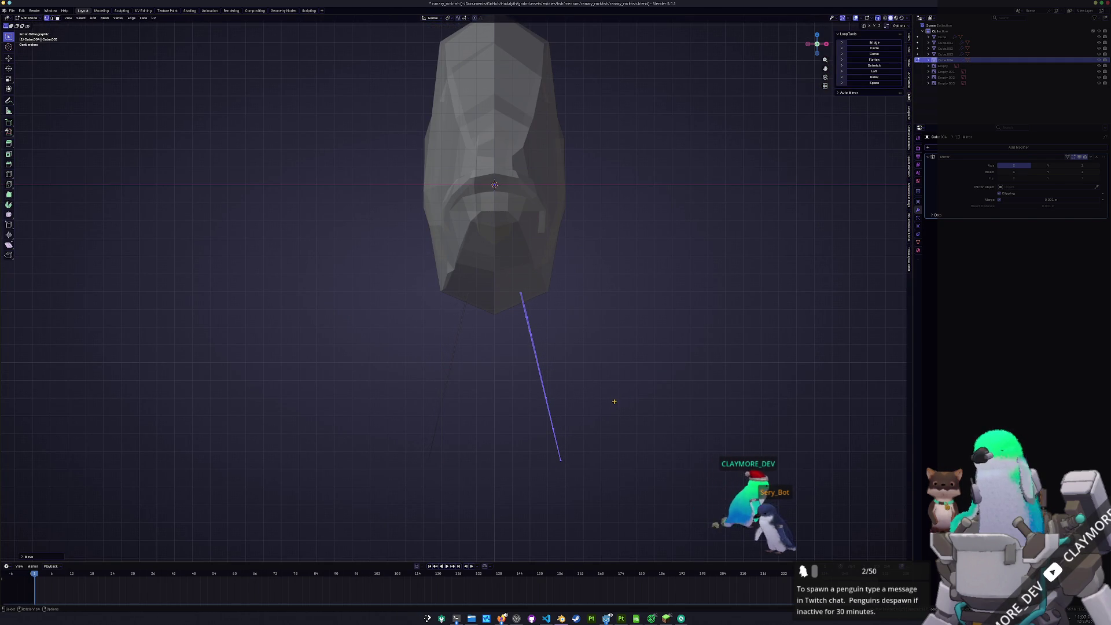
From the side view, lower the selected pelvic fin part along Z under the belly
{"action": "key", "text": "KP_3"}
{"action": "scroll", "coordinate": [614, 401], "scroll_direction": "down", "scroll_amount": 4}
{"action": "key", "text": "Tab"}
{"action": "mouse_move", "coordinate": [566, 401]}
{"action": "middle_mouse_down"}
{"action": "mouse_move", "coordinate": [551, 401]}
{"action": "mouse_move", "coordinate": [565, 410]}
{"action": "middle_mouse_up"}
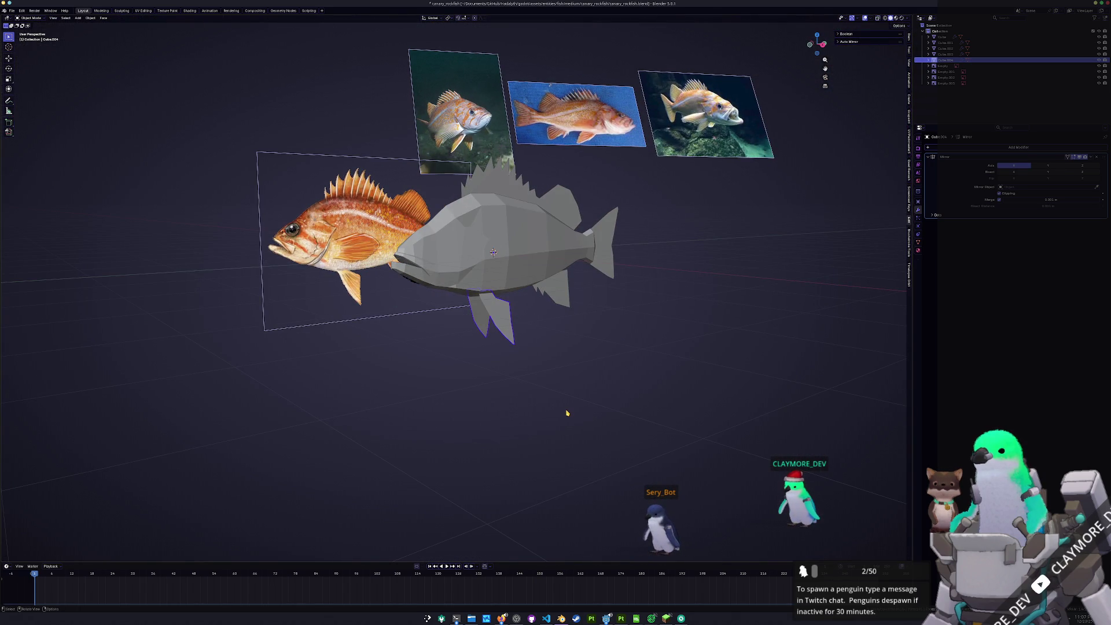
{"action": "key", "text": "KP_3"}
{"action": "key", "text": "Tab"}
{"action": "scroll", "coordinate": [565, 415], "scroll_direction": "up", "scroll_amount": 3}
{"action": "key", "text": "g"}
{"action": "key", "text": "z"}
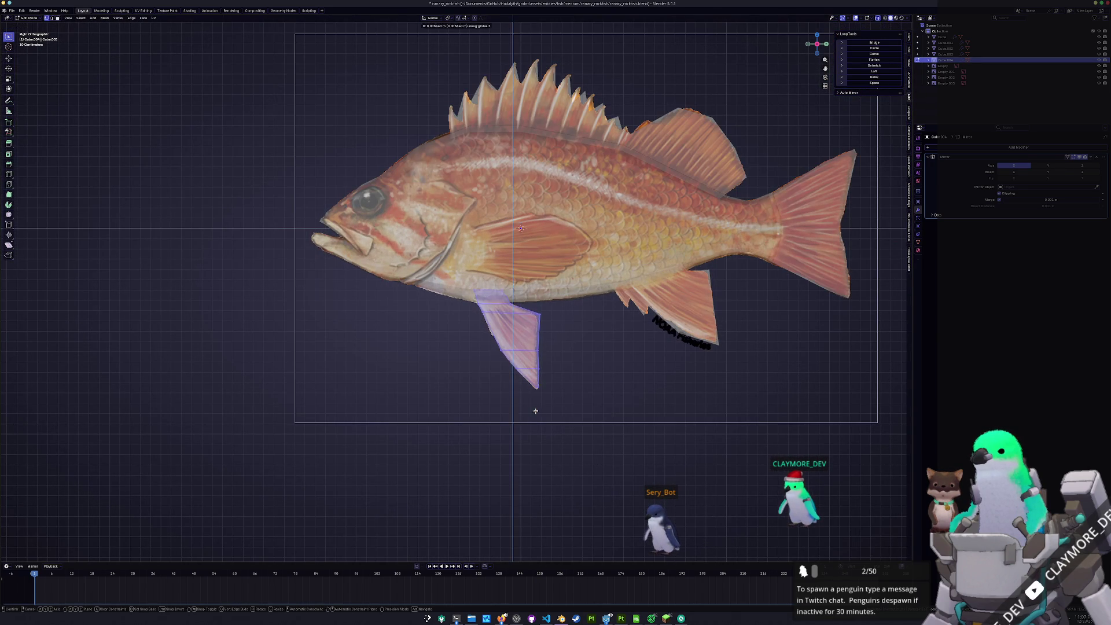
{"action": "left_click", "coordinate": [533, 408]}
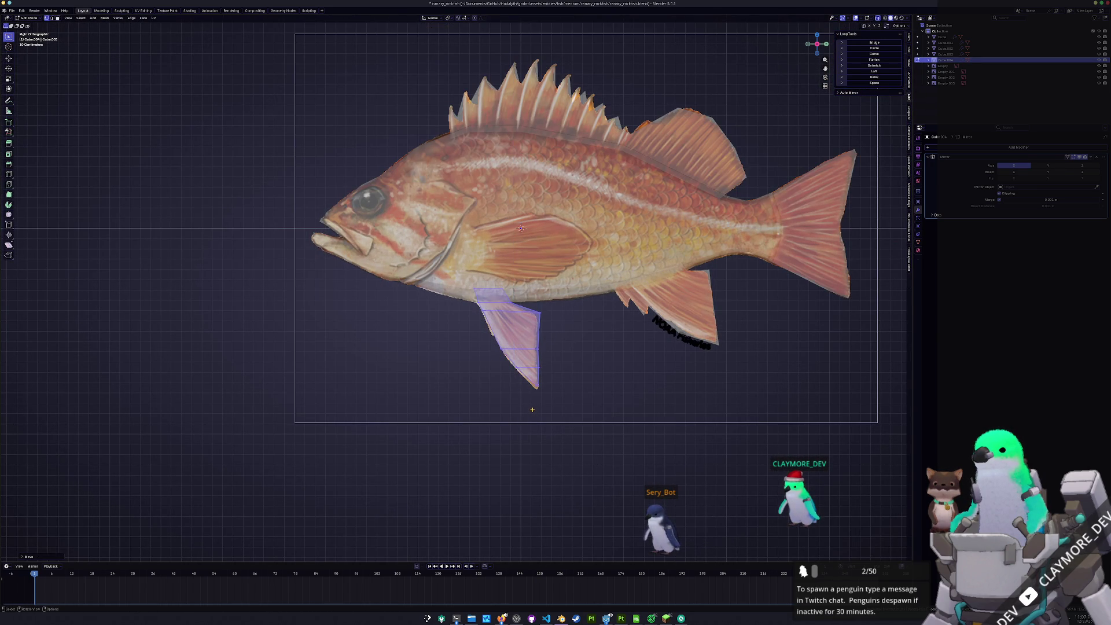
Head-on, rotate the fin object and its edge so the pelvic fin splays outward, shifting it along X
{"action": "key", "text": "Tab"}
{"action": "middle_click_drag", "start_coordinate": [533, 412], "coordinate": [573, 403]}
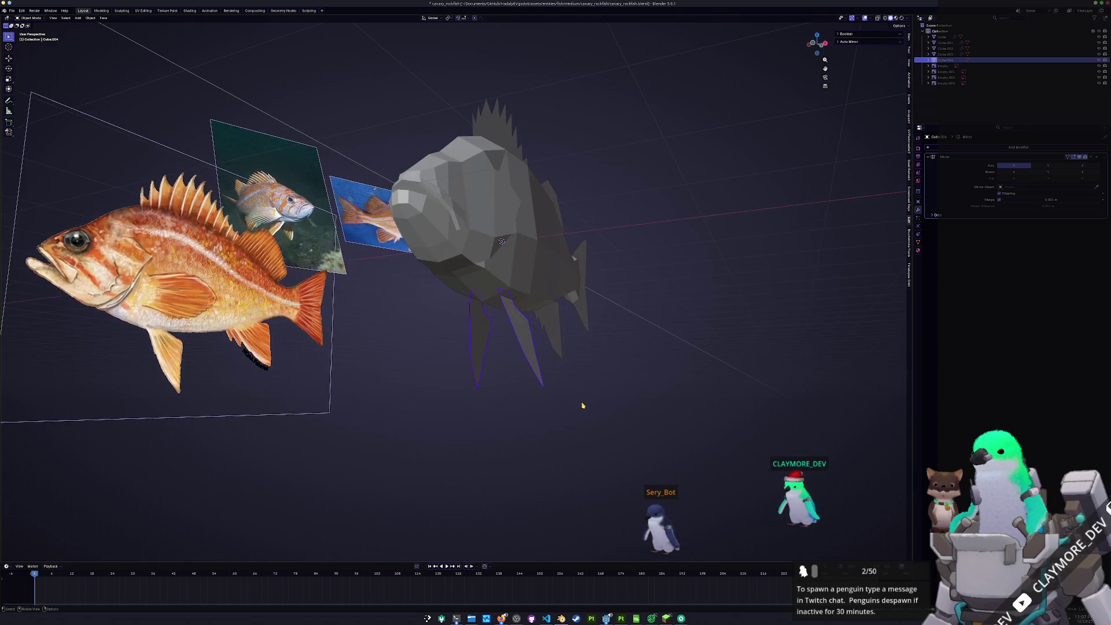
{"action": "key", "text": "KP_1"}
{"action": "key", "text": "r"}
{"action": "left_click", "coordinate": [575, 382]}
{"action": "key", "text": "Tab"}
{"action": "key", "text": "r"}
{"action": "left_click", "coordinate": [576, 374]}
{"action": "key", "text": "g"}
{"action": "key", "text": "z"}
{"action": "key", "text": "x"}
{"action": "left_click", "coordinate": [574, 371]}
Check the fish in X-ray from the side, then select the body mesh for editing
{"action": "key", "text": "KP_3"}
{"action": "key", "text": "Tab"}
{"action": "key", "text": "alt+z"}
{"action": "mouse_move", "coordinate": [571, 375]}
{"action": "middle_mouse_down"}
{"action": "mouse_move", "coordinate": [533, 426]}
{"action": "mouse_move", "coordinate": [591, 430]}
{"action": "middle_mouse_up"}
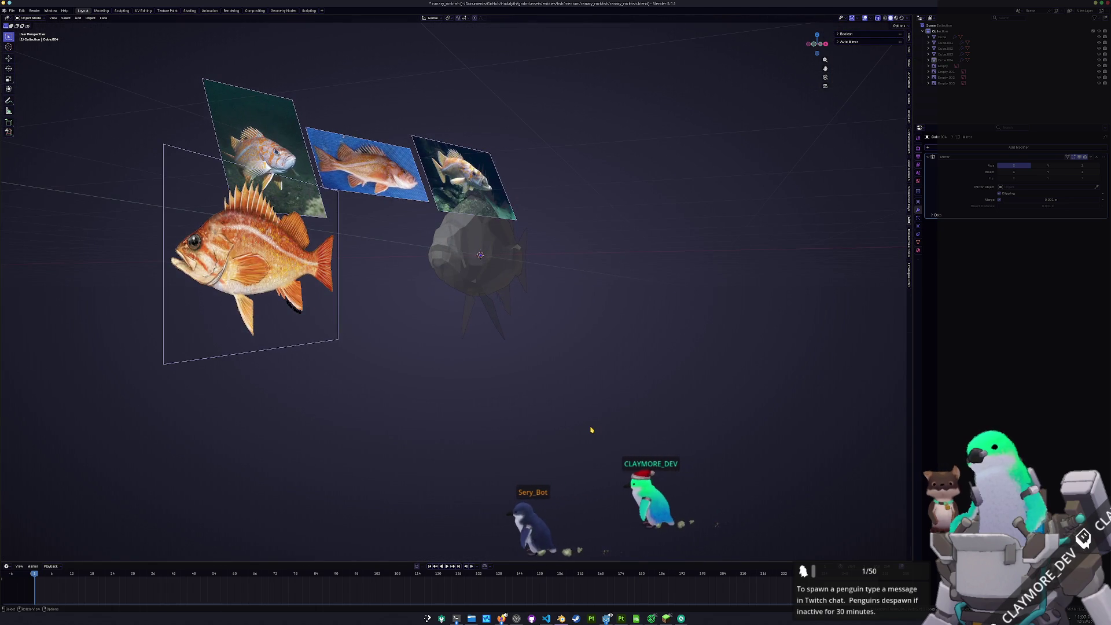
{"action": "key", "text": "alt+z"}
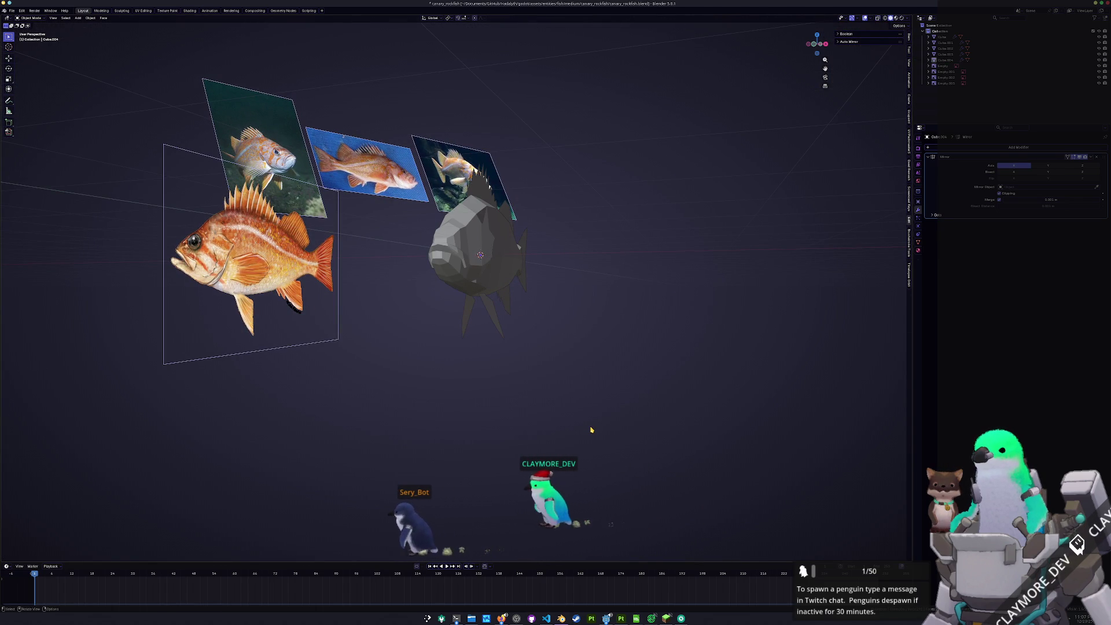
{"action": "scroll", "coordinate": [456, 271], "scroll_direction": "up", "scroll_amount": 2}
{"action": "scroll", "coordinate": [457, 270], "scroll_direction": "up", "scroll_amount": 2}
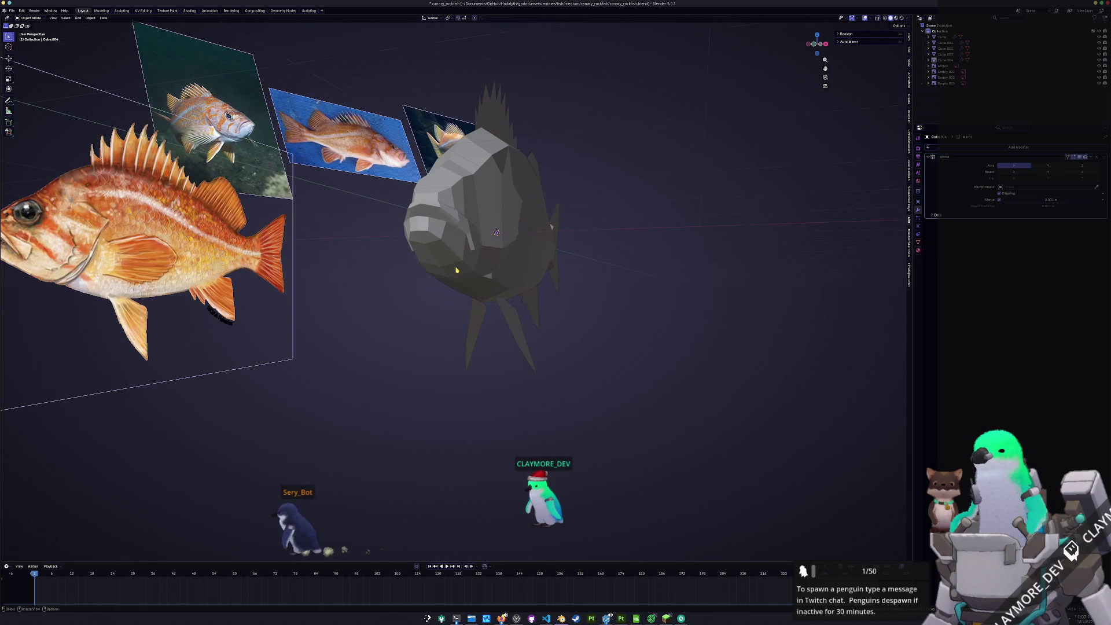
{"action": "left_click", "coordinate": [504, 249]}
{"action": "key", "text": "KP_3"}
{"action": "key", "text": "Tab"}
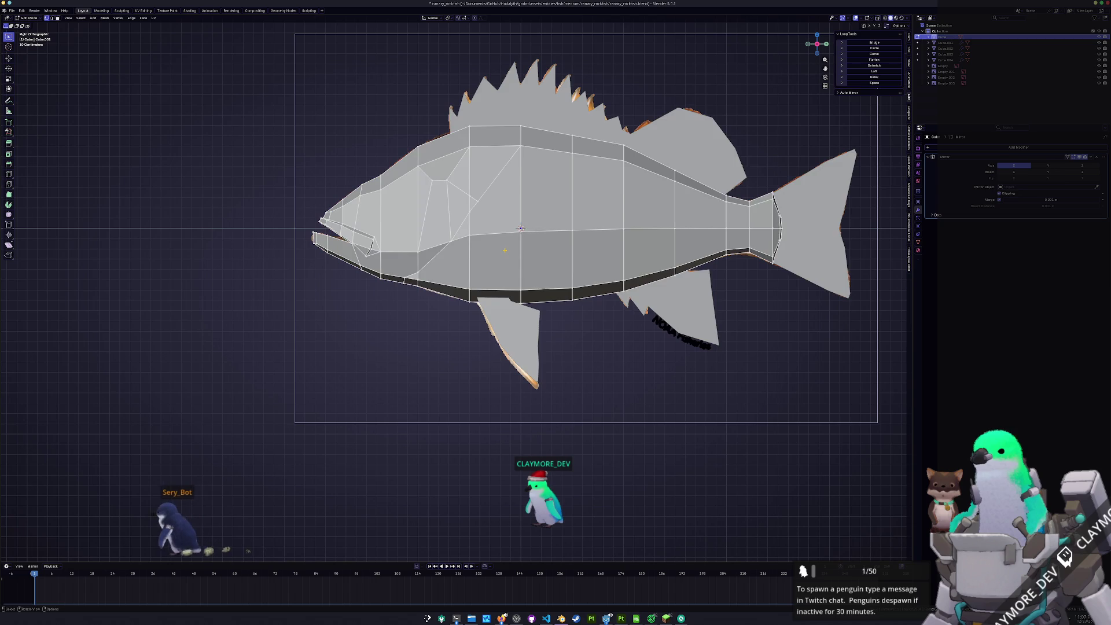
Duplicate an edge beside the pectoral fin and separate it into its own object
{"action": "key", "text": "alt+z"}
{"action": "key", "text": "2"}
{"action": "left_click", "coordinate": [468, 259]}
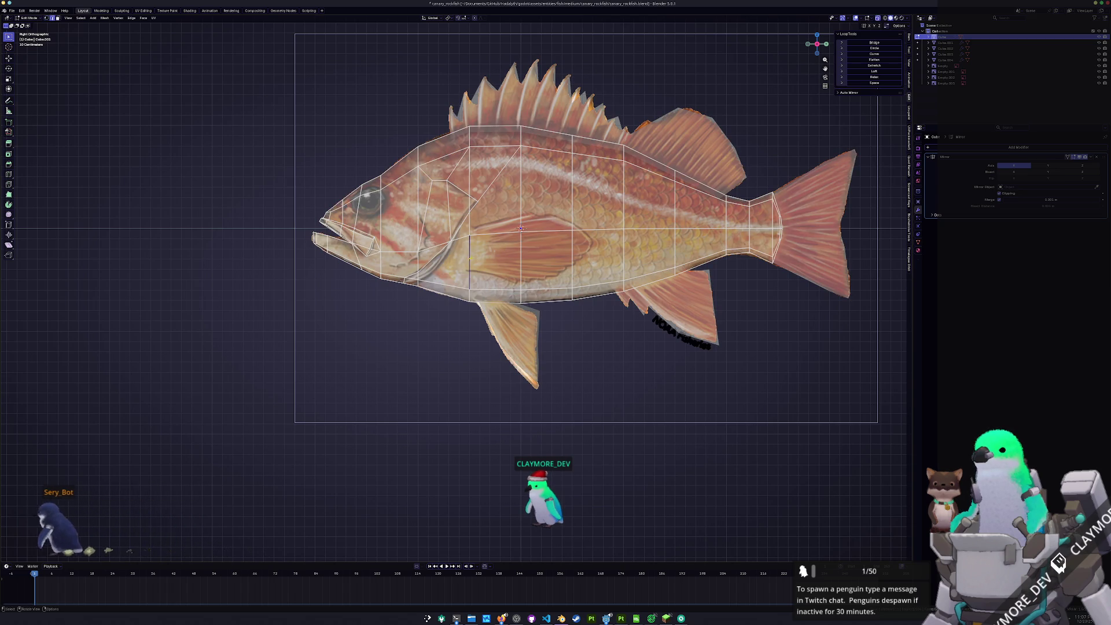
{"action": "key", "text": "shift+d"}
{"action": "right_click", "coordinate": [524, 257]}
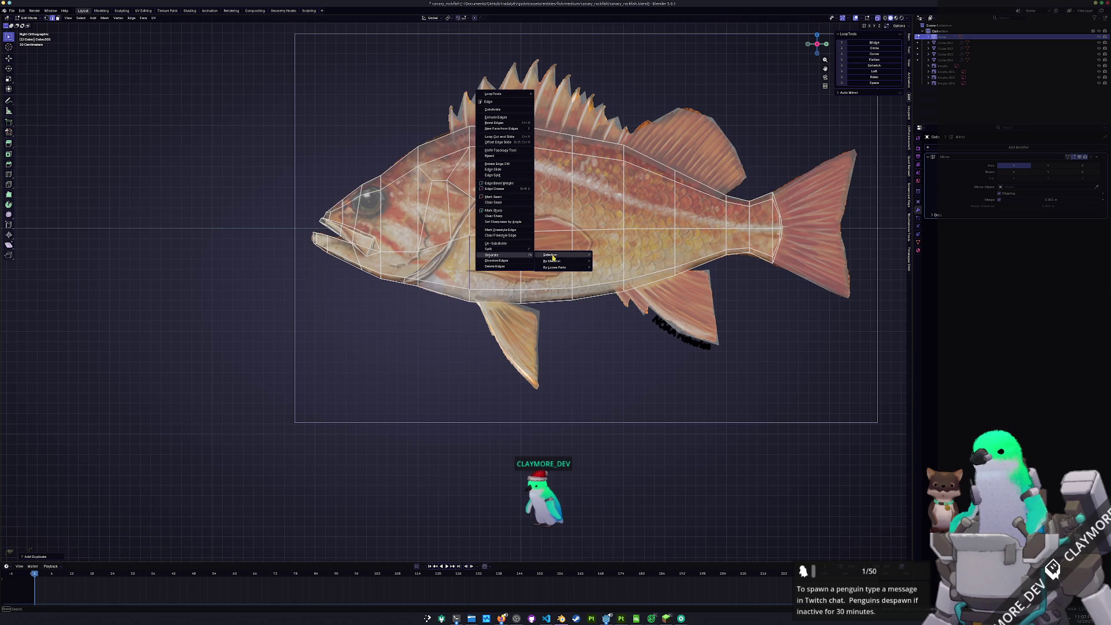
{"action": "left_click", "coordinate": [552, 255]}
Edit the new pectoral fin piece, vertex-sliding its outline vertices into position
{"action": "key", "text": "Tab"}
{"action": "left_click", "coordinate": [470, 264]}
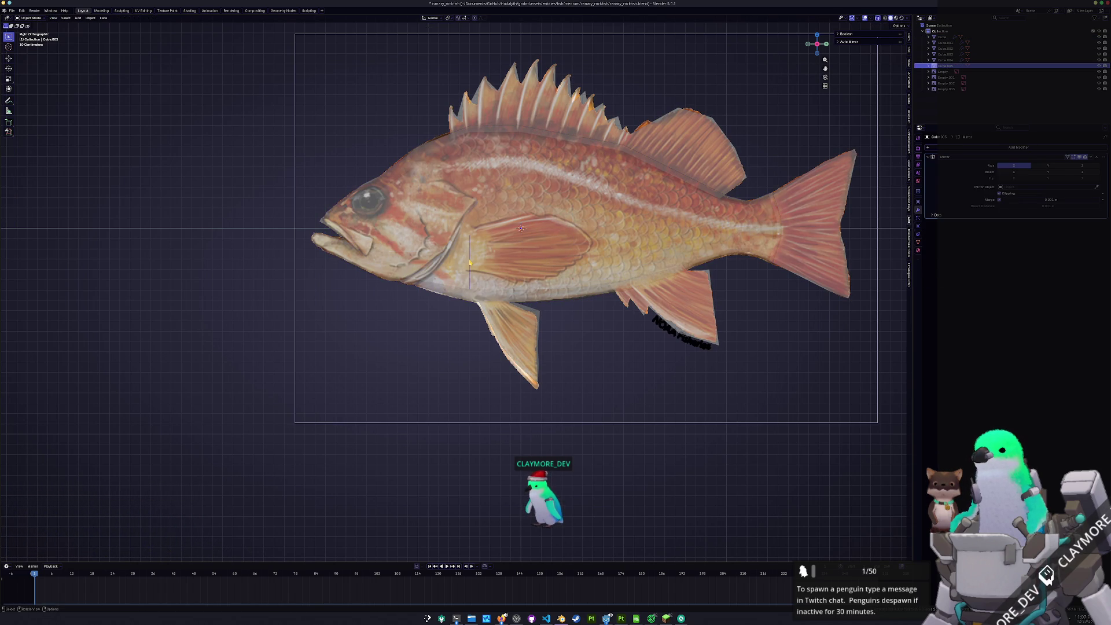
{"action": "left_click", "coordinate": [486, 246]}
{"action": "key", "text": "Tab"}
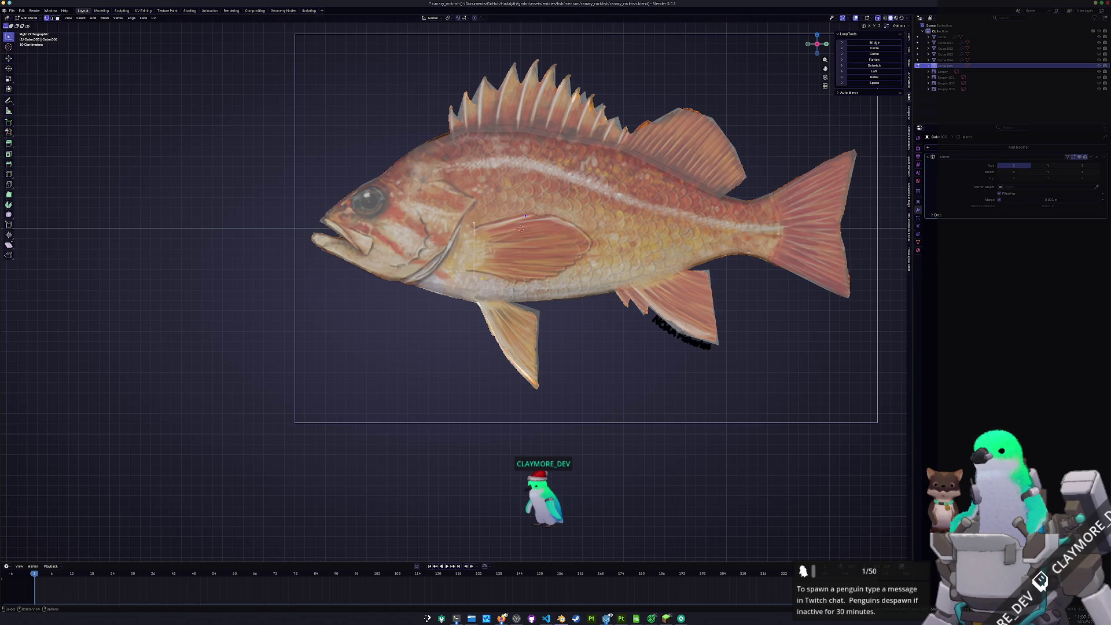
{"action": "key", "text": "shift+v"}
{"action": "left_click", "coordinate": [516, 255]}
{"action": "left_click_drag", "start_coordinate": [467, 211], "coordinate": [466, 213]}
{"action": "key", "text": "shift+v"}
{"action": "left_click", "coordinate": [465, 218]}
Extrude the fin edge outward over the reference fin and stretch it vertically along Z
{"action": "key", "text": "g"}
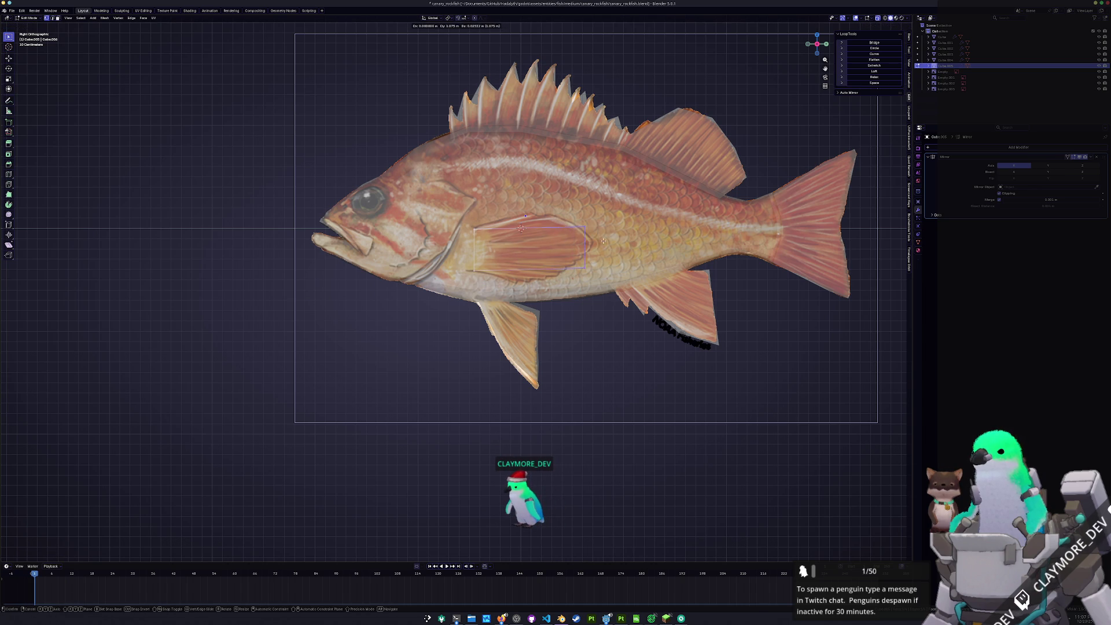
{"action": "left_click", "coordinate": [610, 238]}
{"action": "key", "text": "s"}
{"action": "key", "text": "z"}
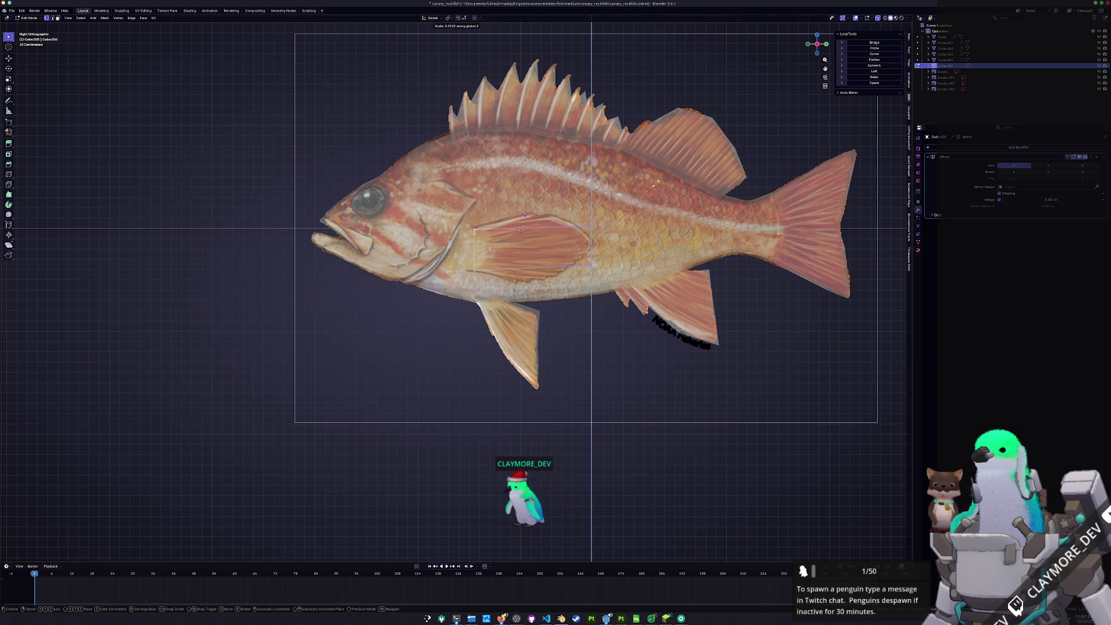
{"action": "key", "text": "Escape"}
{"action": "key", "text": "ctrl+r"}
{"action": "key", "text": "s"}
{"action": "key", "text": "z"}
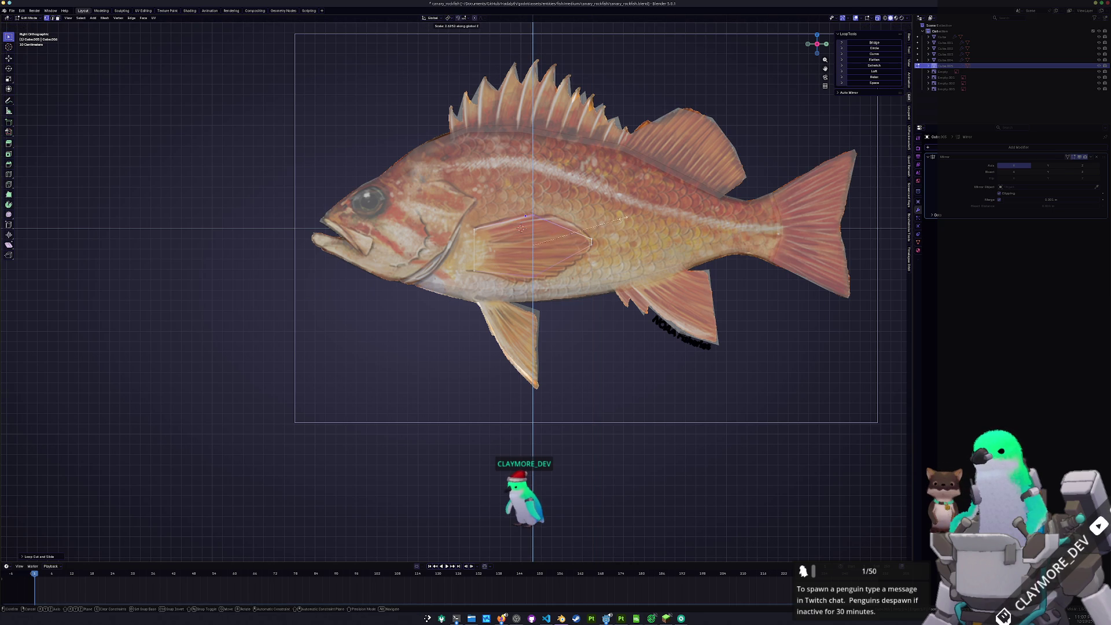
{"action": "left_click", "coordinate": [637, 215]}
{"action": "key", "text": "s"}
{"action": "key", "text": "z"}
{"action": "left_click", "coordinate": [633, 214]}
Add an edge loop through the pectoral fin and view the solid fish from above
{"action": "left_click", "coordinate": [514, 227]}
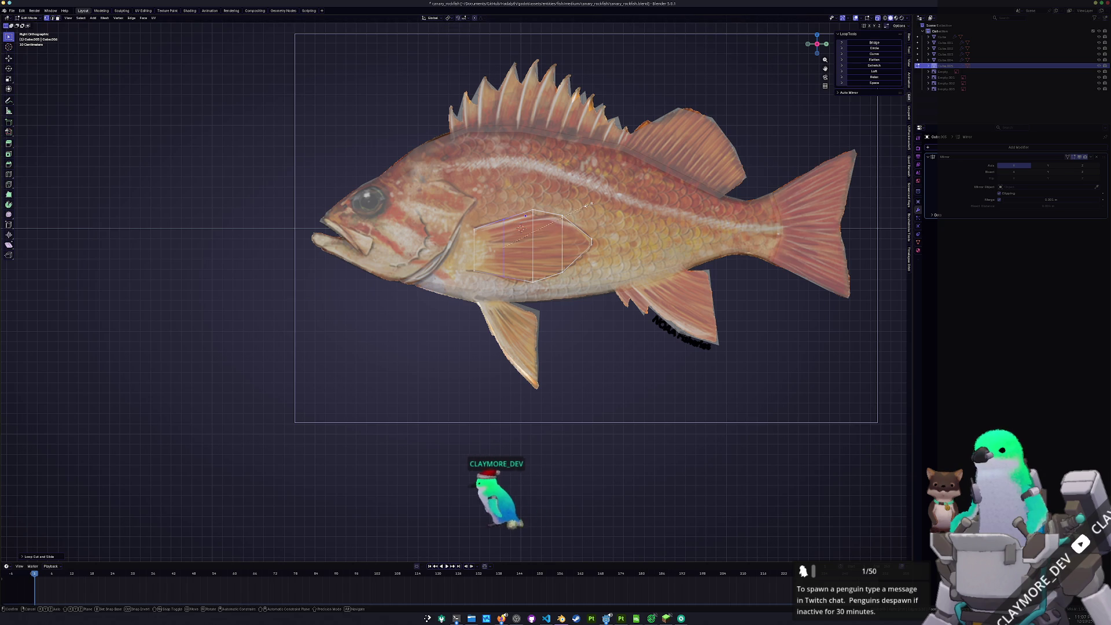
{"action": "key", "text": "alt+z"}
{"action": "middle_click_drag", "start_coordinate": [591, 204], "coordinate": [576, 249]}
{"action": "key", "text": "KP_7"}
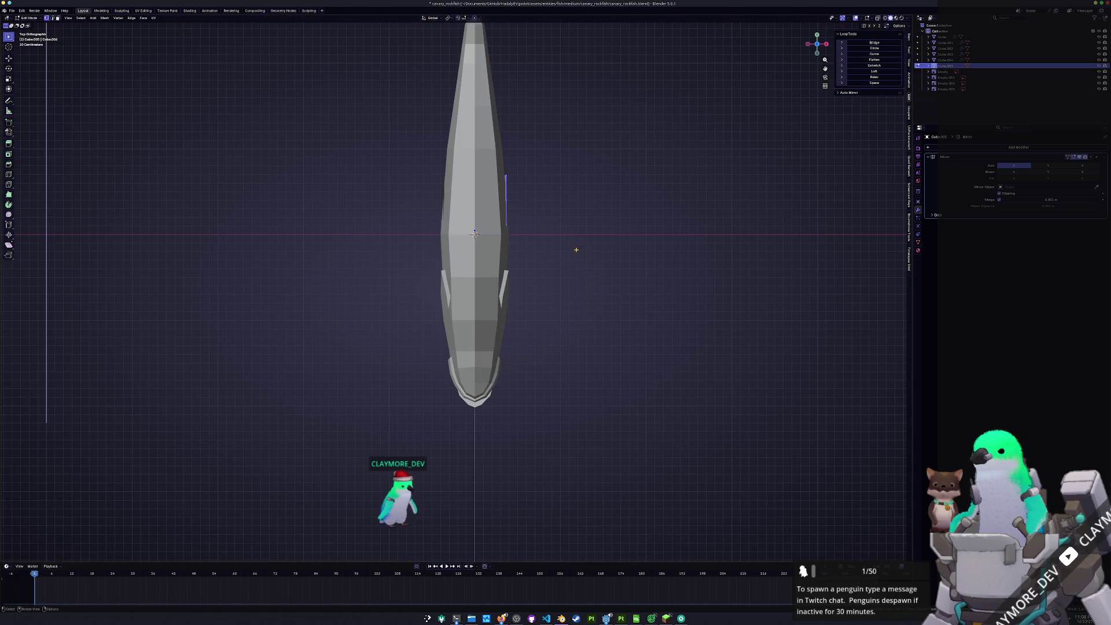
In Top view, rotate the pectoral fin edge outward and move it away from the body
{"action": "key", "text": "r"}
{"action": "left_click", "coordinate": [644, 213]}
{"action": "key", "text": "g"}
{"action": "left_click", "coordinate": [686, 212]}
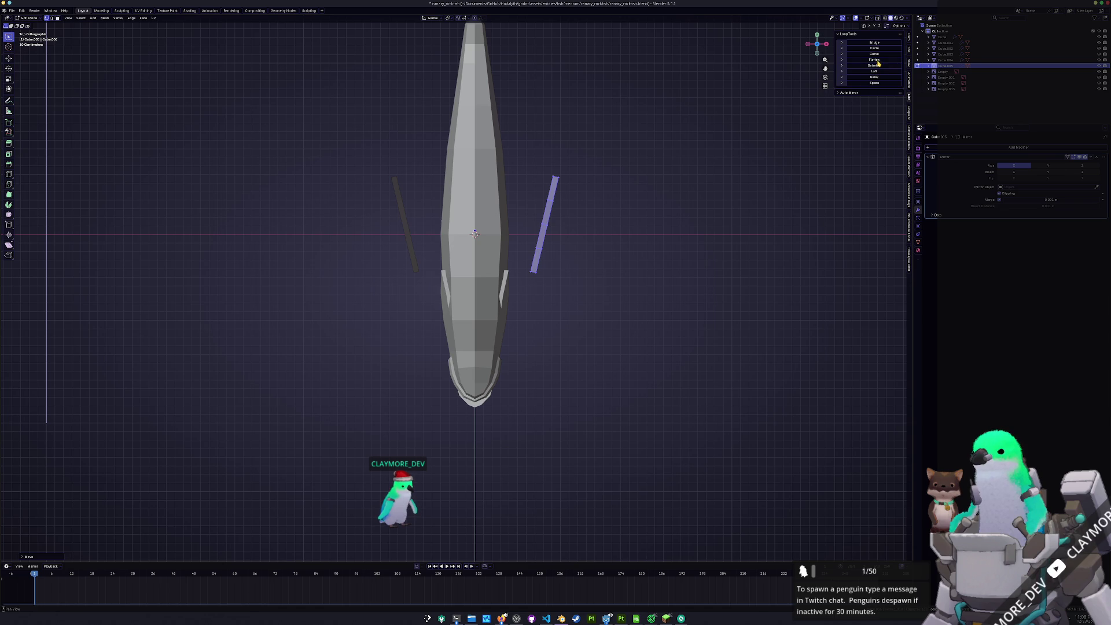
In Front view, flatten the fin to zero width along X
{"action": "key", "text": "KP_1"}
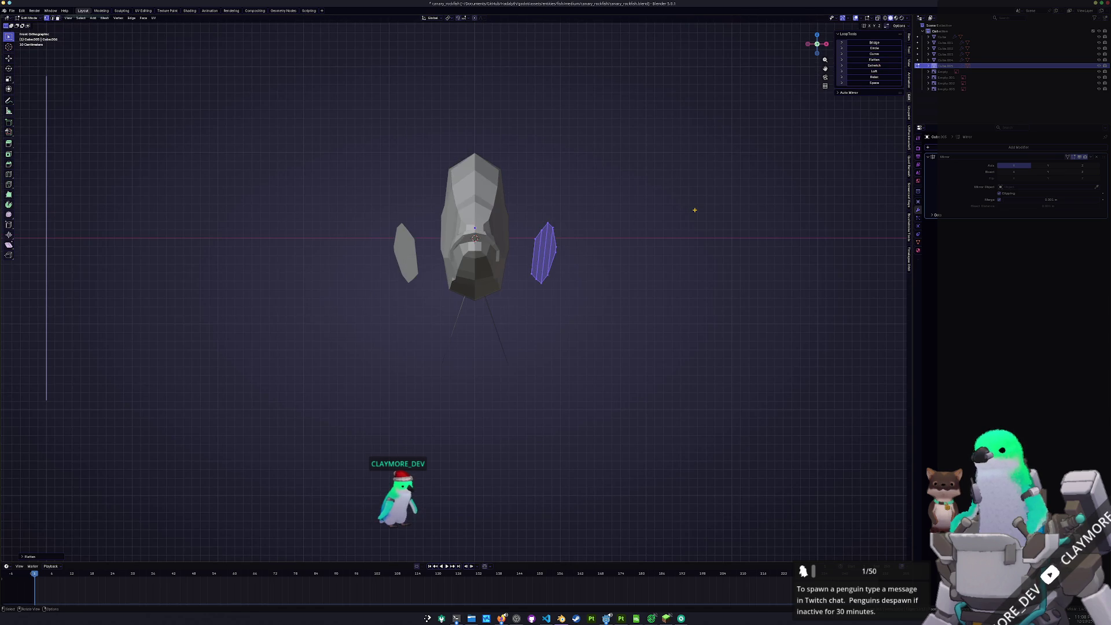
{"action": "key", "text": "s"}
{"action": "key", "text": "x"}
{"action": "key", "text": "0"}
{"action": "key", "text": "Return"}
Check the fin against the side reference, then rotate it again from above
{"action": "key", "text": "KP_3"}
{"action": "key", "text": "alt+z"}
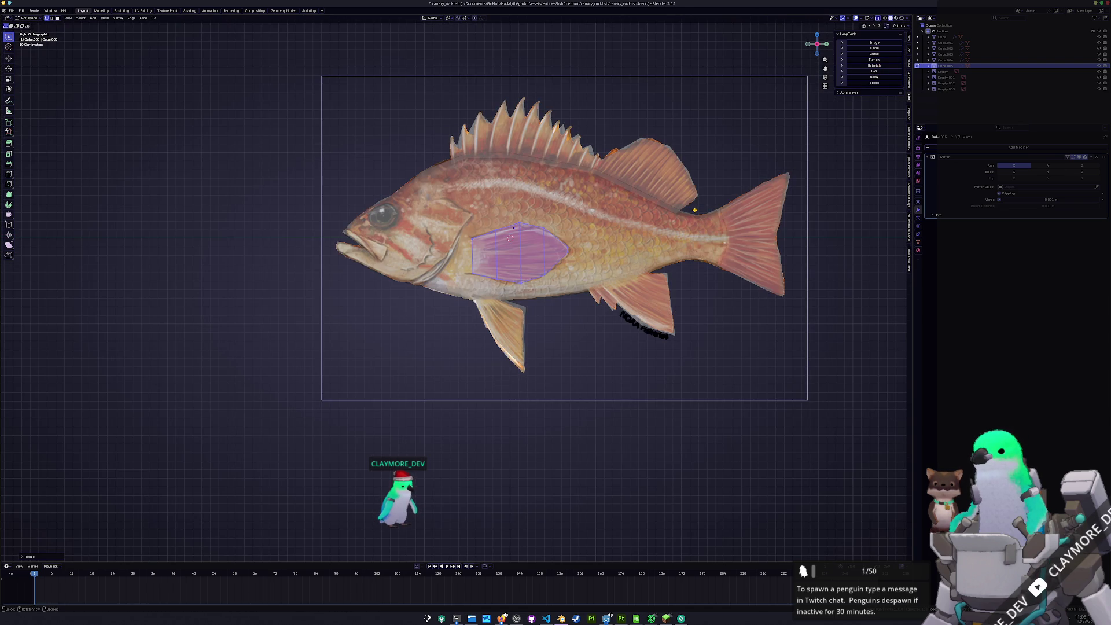
{"action": "key", "text": "KP_7"}
{"action": "key", "text": "alt+z"}
{"action": "key", "text": "r"}
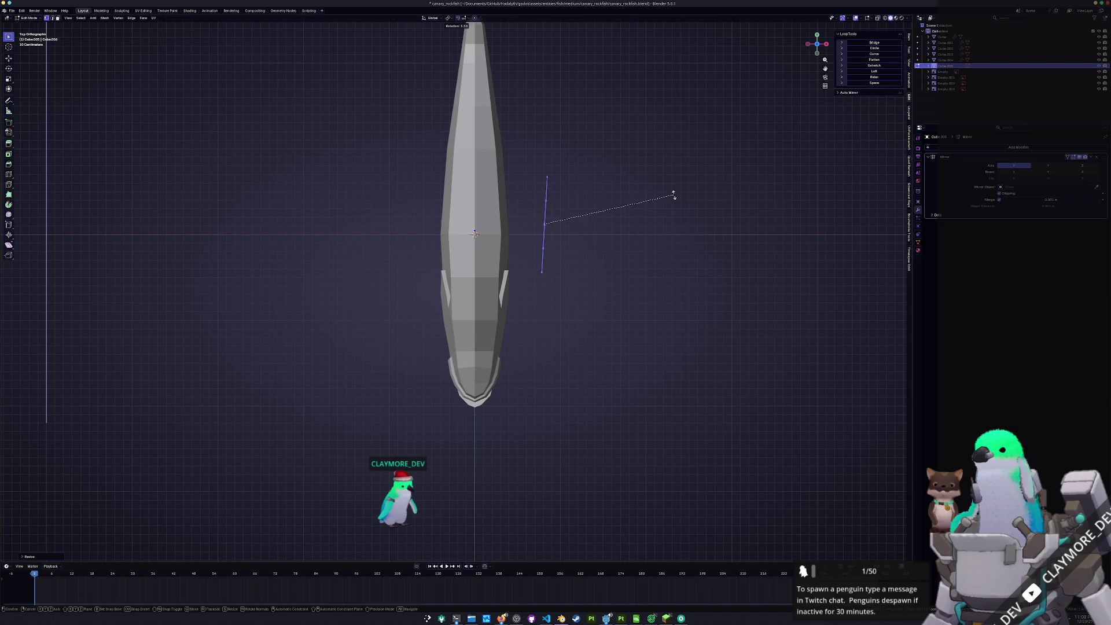
{"action": "left_click", "coordinate": [677, 218]}
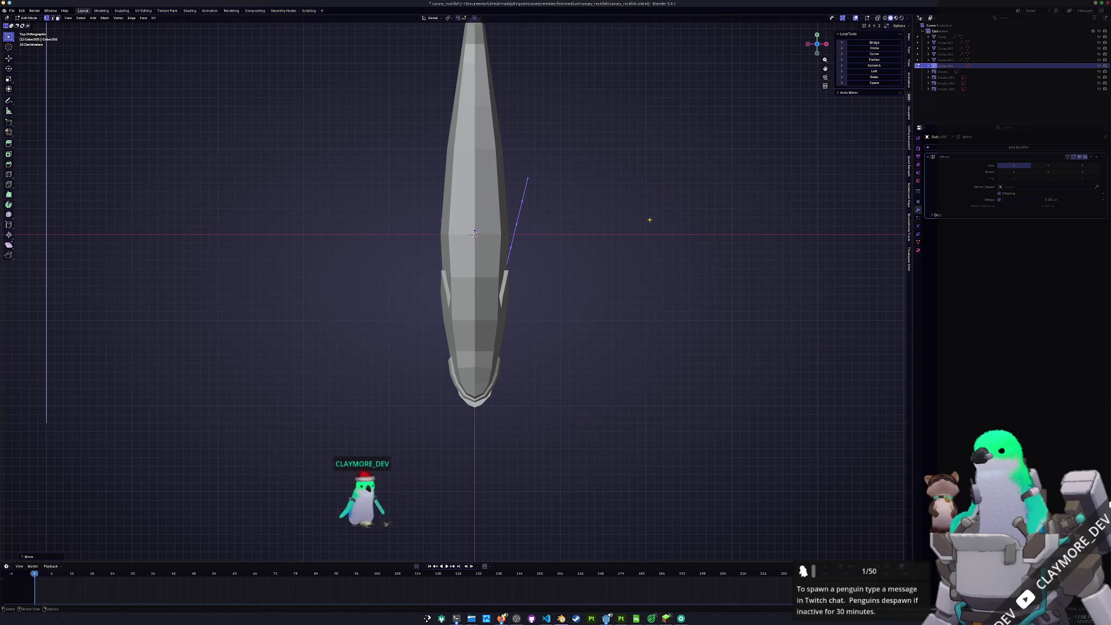
In Front view, rotate the fin and shift it along X away from the flank
{"action": "middle_click_drag", "start_coordinate": [650, 220], "coordinate": [649, 220]}
{"action": "key", "text": "KP_1"}
{"action": "key", "text": "r"}
{"action": "left_click", "coordinate": [703, 221]}
{"action": "key", "text": "g"}
{"action": "key", "text": "x"}
{"action": "left_click", "coordinate": [705, 222]}
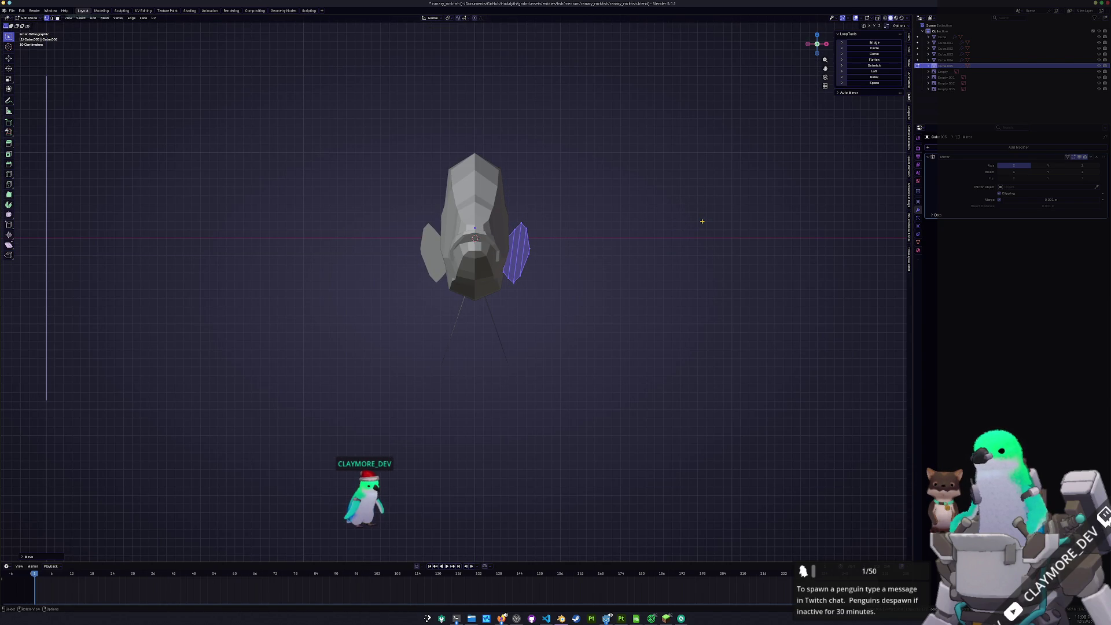
Slide an edge along the fin to refine its shape against the side reference
{"action": "key", "text": "KP_3"}
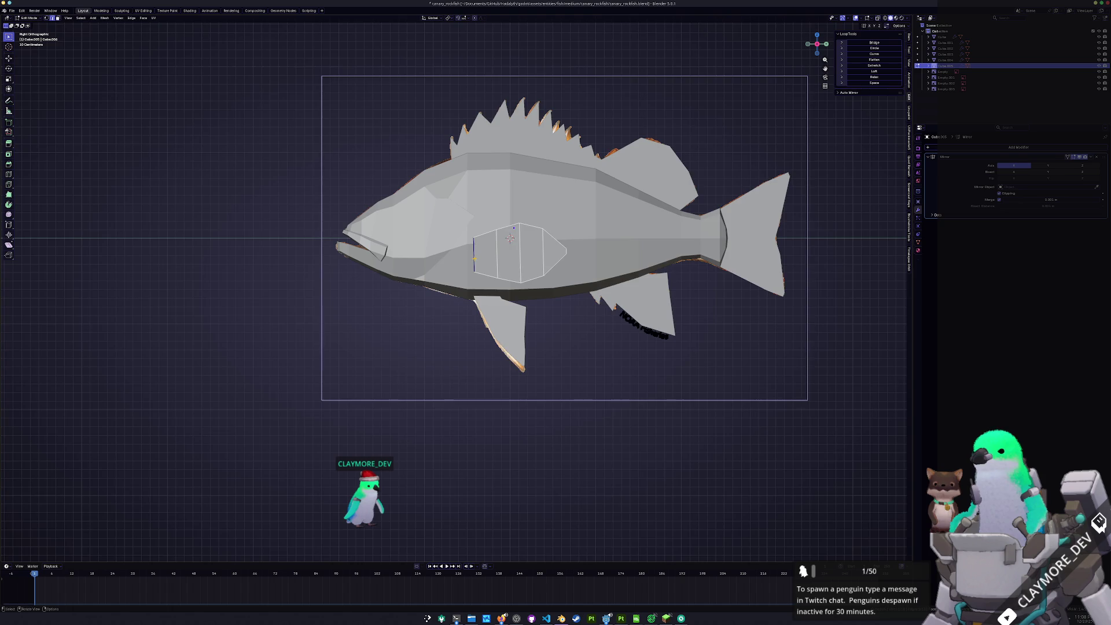
{"action": "scroll", "coordinate": [475, 258], "scroll_direction": "up", "scroll_amount": 2}
{"action": "key", "text": "g"}
{"action": "key", "text": "g"}
{"action": "left_click", "coordinate": [477, 249]}
{"action": "key", "text": "alt+z"}
{"action": "scroll", "coordinate": [497, 261], "scroll_direction": "down", "scroll_amount": 2}
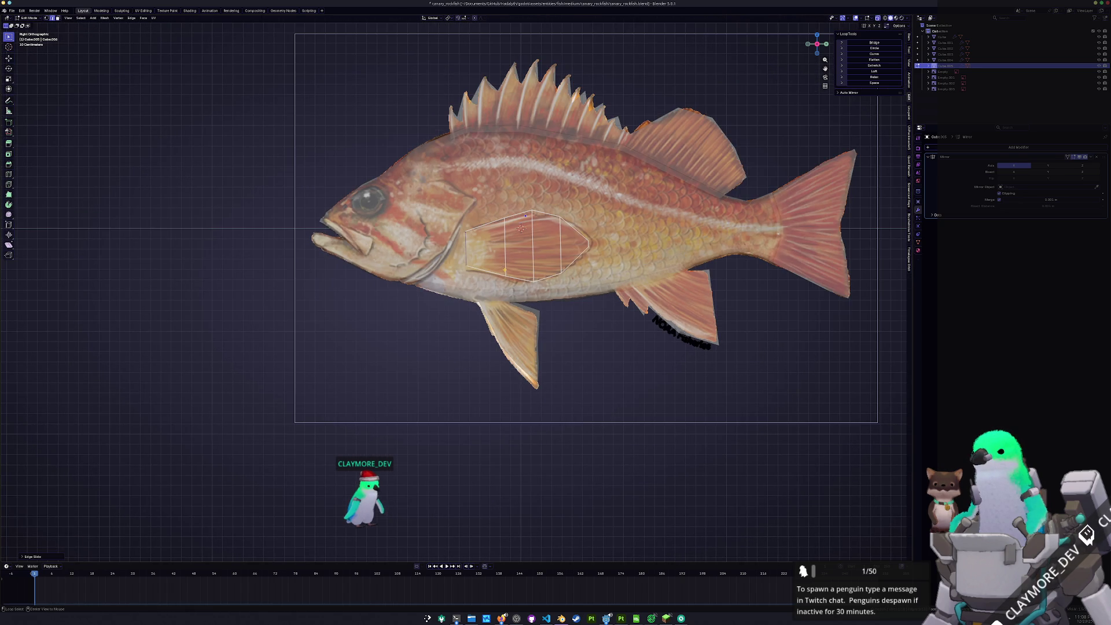
{"action": "key", "text": "alt+z"}
Orbit around the fish, then rotate the fin about the Z axis in Edit Mode
{"action": "key", "text": "ctrl+Tab"}
{"action": "left_click", "coordinate": [374, 287]}
{"action": "mouse_move", "coordinate": [375, 287]}
{"action": "middle_mouse_down"}
{"action": "mouse_move", "coordinate": [464, 325]}
{"action": "mouse_move", "coordinate": [474, 369]}
{"action": "mouse_move", "coordinate": [390, 394]}
{"action": "mouse_move", "coordinate": [520, 354]}
{"action": "mouse_move", "coordinate": [628, 359]}
{"action": "mouse_move", "coordinate": [624, 326]}
{"action": "middle_mouse_up"}
{"action": "key", "text": "Tab"}
{"action": "key", "text": "r"}
{"action": "key", "text": "z"}
{"action": "left_click", "coordinate": [584, 358]}
Shift the fin along X and leave Edit Mode
{"action": "key", "text": "g"}
{"action": "key", "text": "x"}
{"action": "left_click", "coordinate": [634, 358]}
{"action": "key", "text": "Tab"}
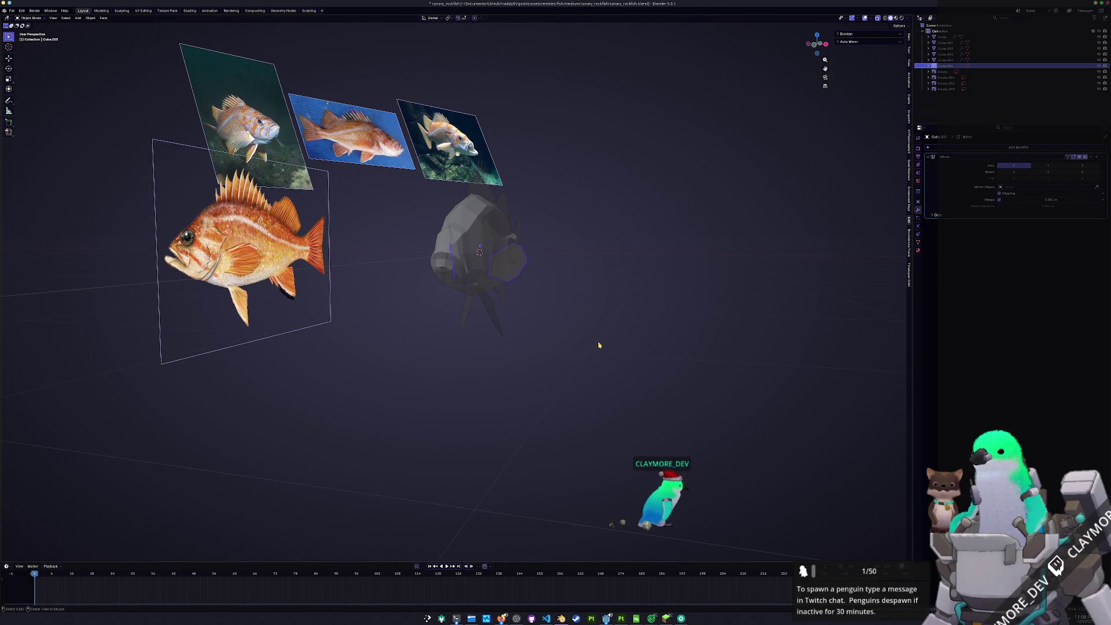
Select the fish body and pick the head faces behind the mouth in side view
{"action": "left_click", "coordinate": [484, 265]}
{"action": "key", "text": "KP_3"}
{"action": "key", "text": "Tab"}
{"action": "key", "text": "alt+z"}
{"action": "middle_click_drag", "start_coordinate": [521, 228], "coordinate": [629, 321], "text": "shift"}
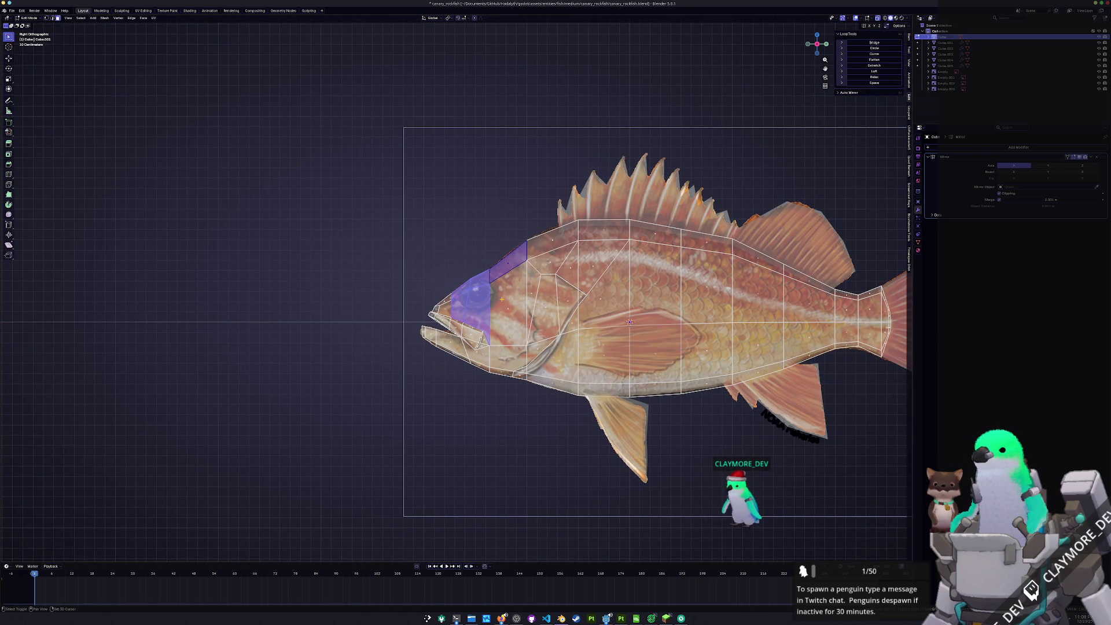
{"action": "left_click", "coordinate": [501, 309], "text": "shift"}
{"action": "scroll", "coordinate": [363, 337], "scroll_direction": "up", "scroll_amount": 2}
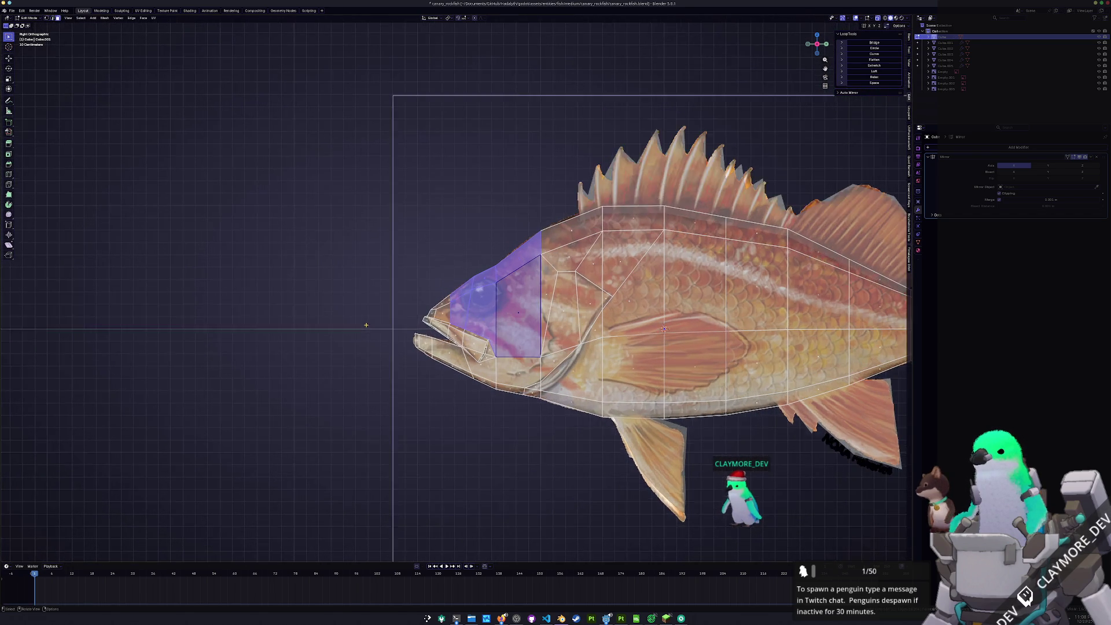
{"action": "middle_click_drag", "start_coordinate": [330, 318], "coordinate": [481, 347], "text": "shift"}
{"action": "key", "text": "ctrl+z"}
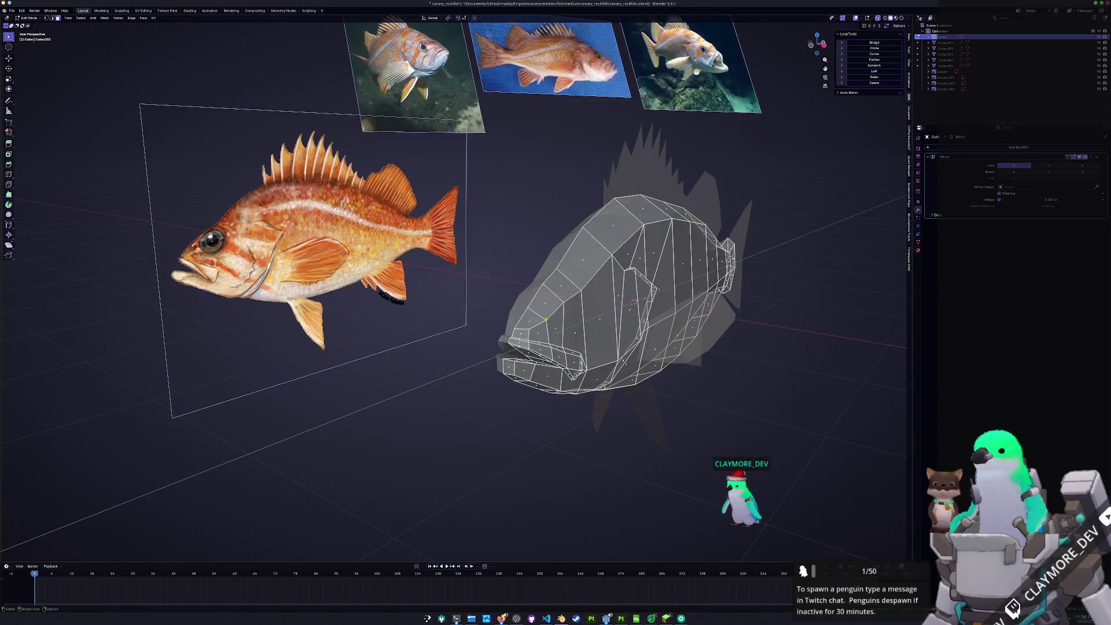
{"action": "left_click", "coordinate": [546, 311], "text": "shift"}
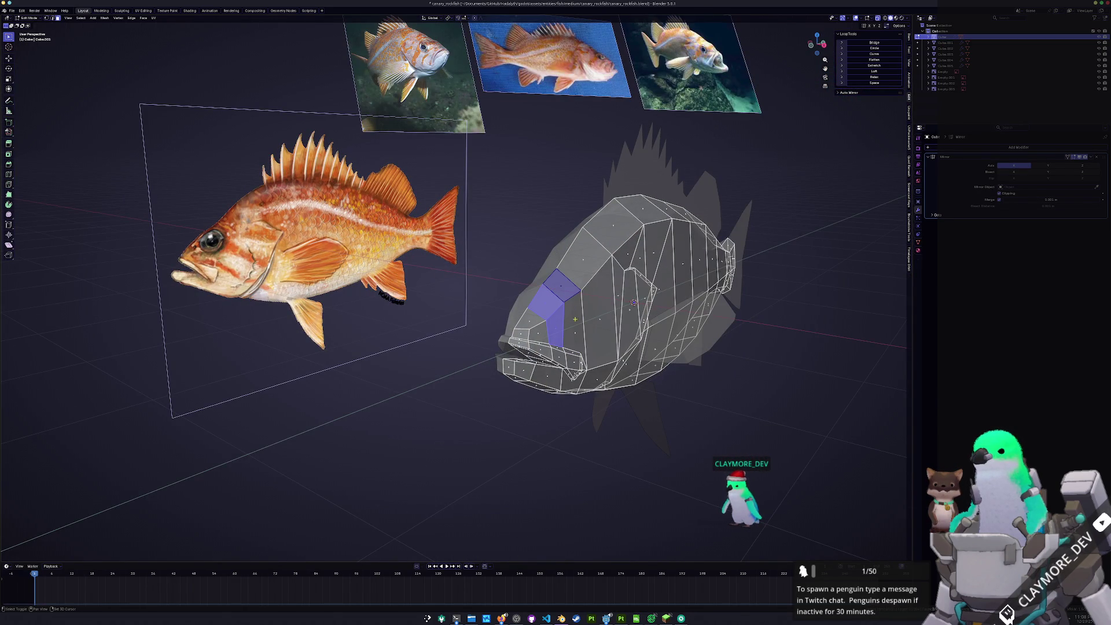
{"action": "middle_click_drag", "start_coordinate": [572, 333], "coordinate": [175, 183]}
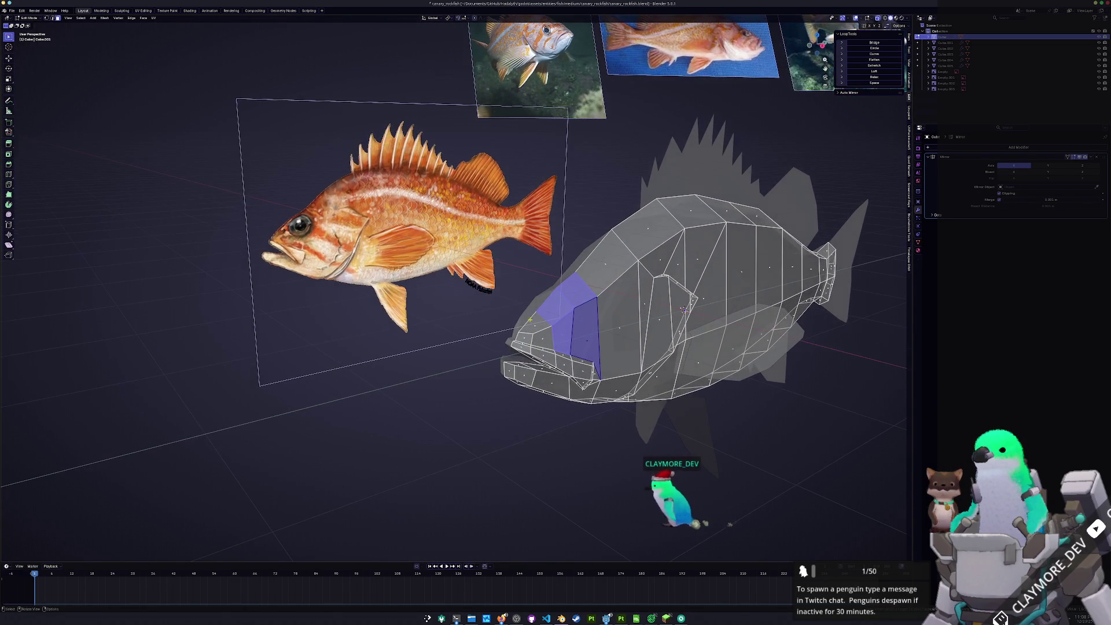
Inset the selected head faces and adjust the Inset Faces settings
{"action": "key", "text": "shift+space"}
{"action": "key", "text": "i"}
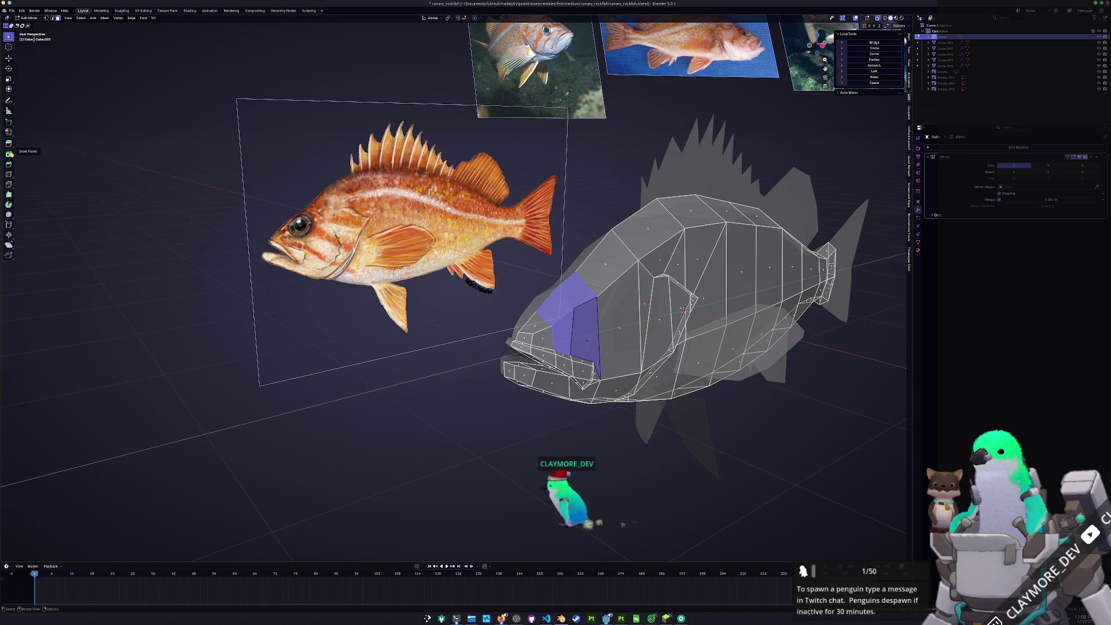
{"action": "left_click_drag", "start_coordinate": [597, 321], "coordinate": [525, 344]}
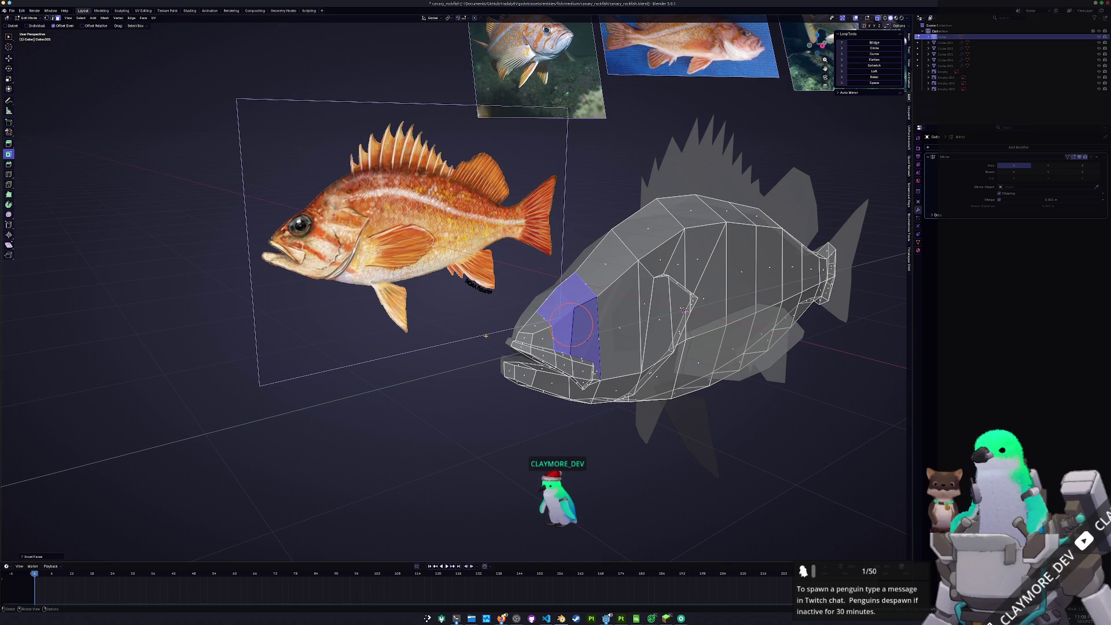
{"action": "left_click", "coordinate": [53, 556]}
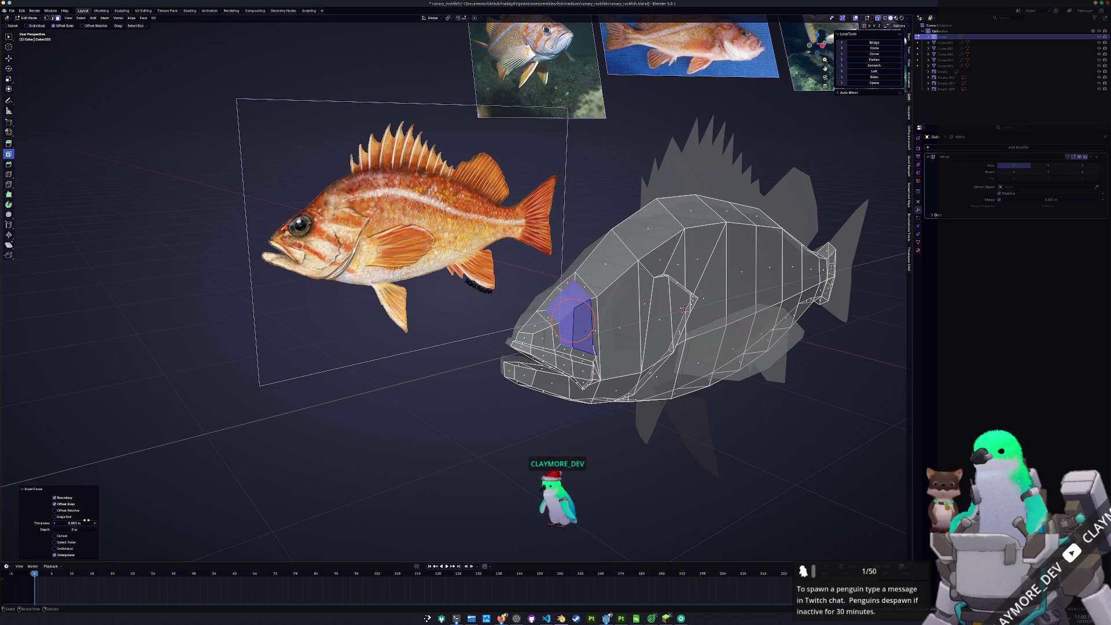
{"action": "key", "text": "ctrl+z"}
{"action": "key", "text": "KP_3"}
{"action": "key", "text": "alt+z"}
{"action": "key", "text": "alt+z"}
{"action": "scroll", "coordinate": [576, 358], "scroll_direction": "up", "scroll_amount": 3}
Nudge a jaw vertex, then inset the faces around the eye by 0.088 m
{"action": "key", "text": "g"}
{"action": "key", "text": "g"}
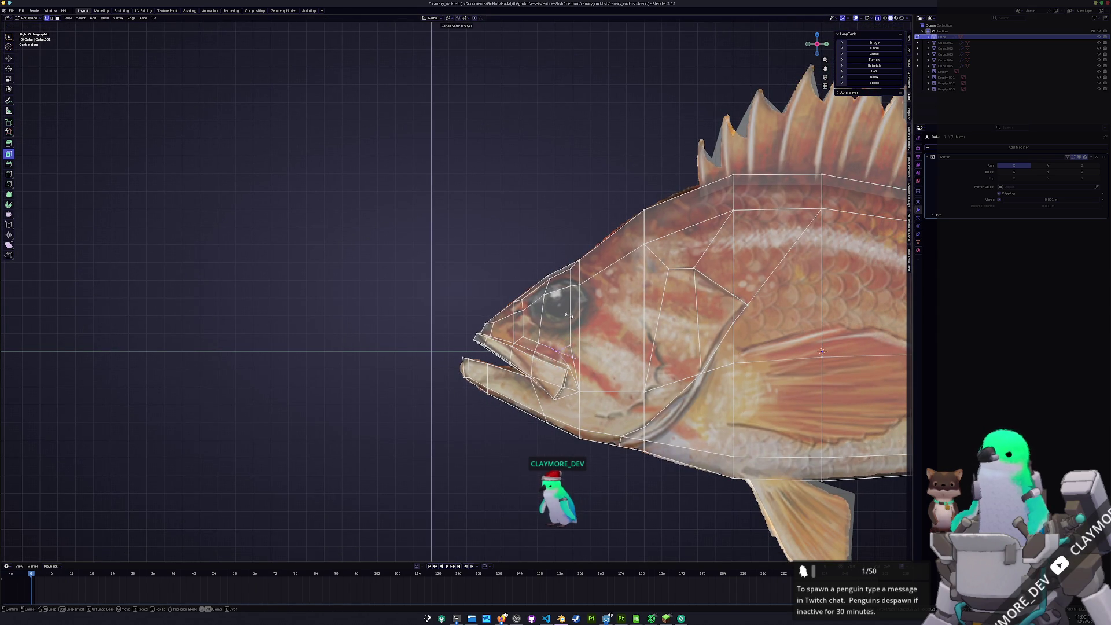
{"action": "left_click", "coordinate": [557, 328]}
{"action": "scroll", "coordinate": [557, 328], "scroll_direction": "up", "scroll_amount": 1}
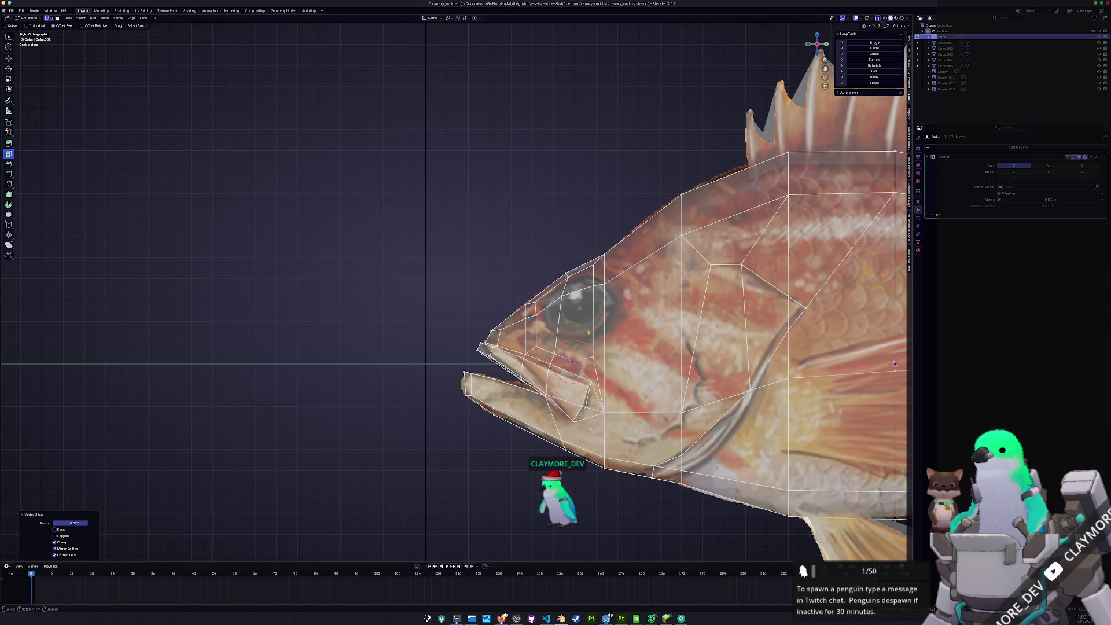
{"action": "key", "text": "3"}
{"action": "left_click", "coordinate": [579, 324]}
{"action": "left_click", "coordinate": [600, 329], "text": "ctrl"}
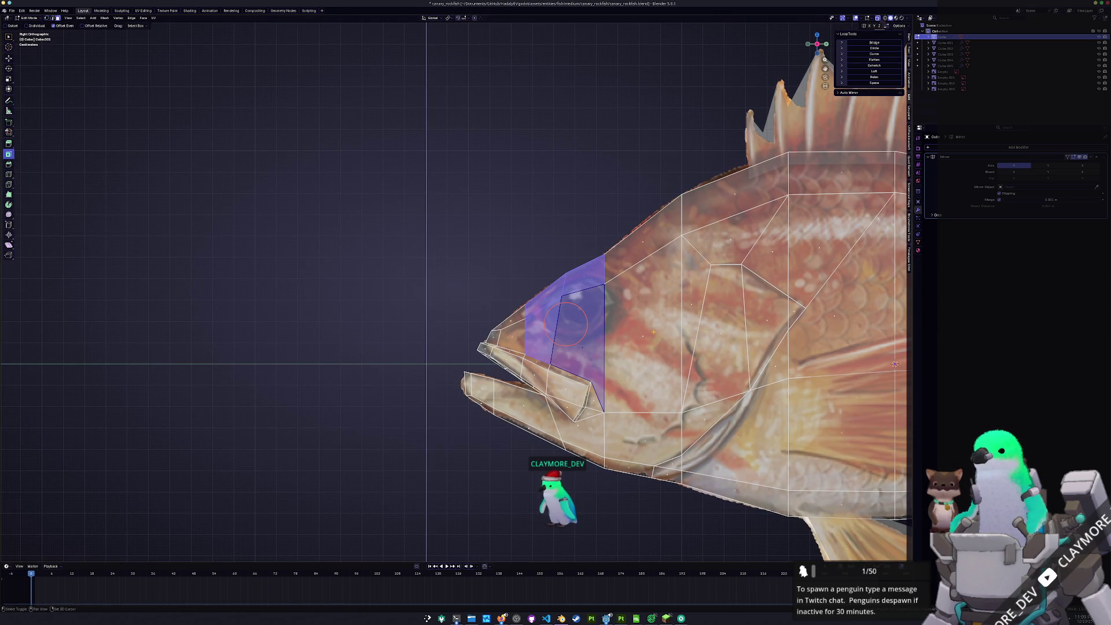
{"action": "left_click", "coordinate": [654, 330], "text": "shift"}
{"action": "key", "text": "i"}
{"action": "left_click", "coordinate": [319, 432]}
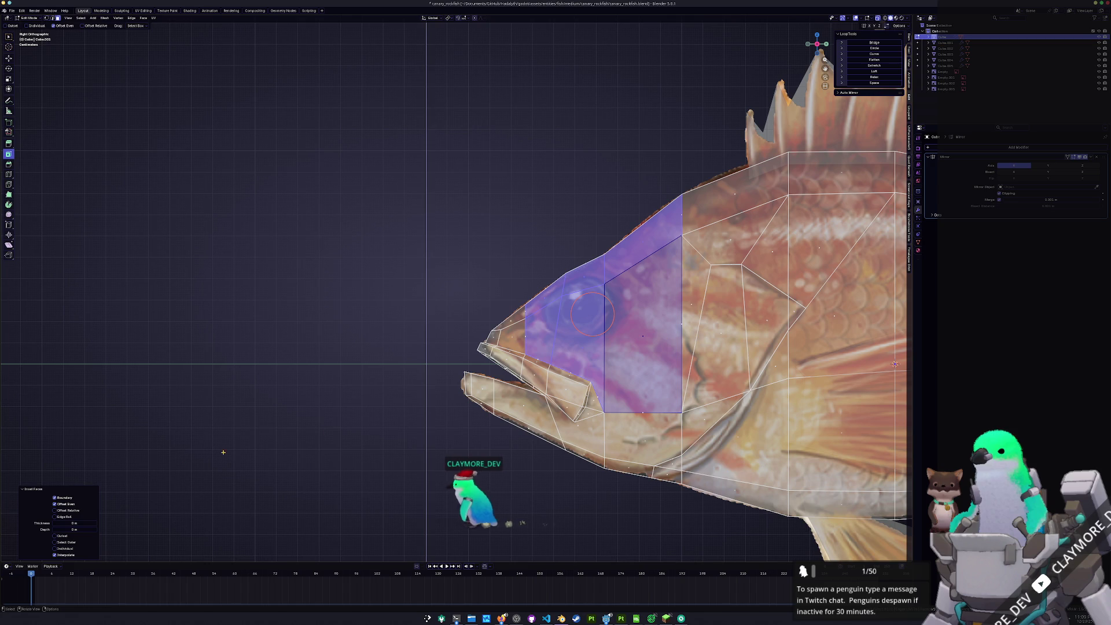
{"action": "left_click_drag", "start_coordinate": [75, 523], "coordinate": [87, 522]}
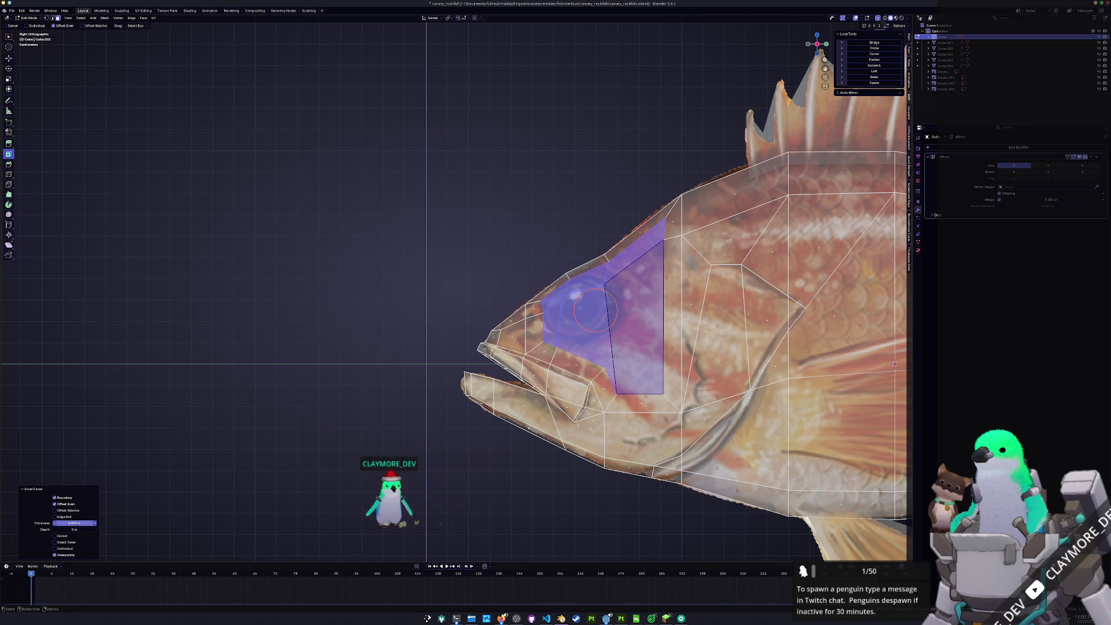
{"action": "scroll", "coordinate": [439, 354], "scroll_direction": "up", "scroll_amount": 2}
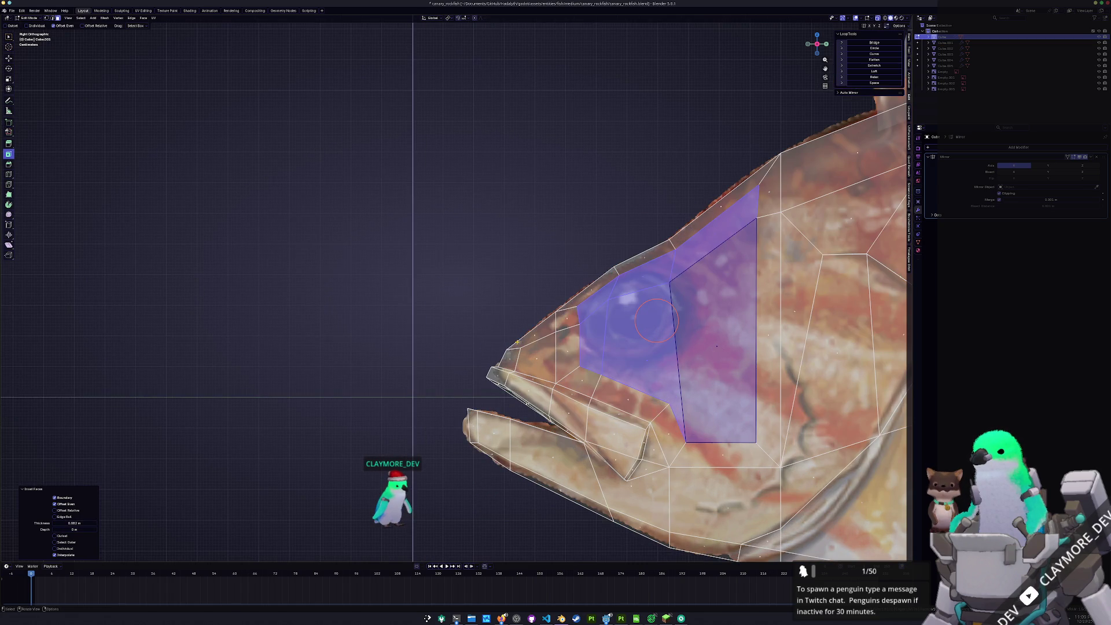
Vertex-slide an eye vertex repeatedly until it sits on the reference eye outline
{"action": "key", "text": "1"}
{"action": "left_click", "coordinate": [577, 325]}
{"action": "key", "text": "shift+v"}
{"action": "left_click", "coordinate": [573, 327]}
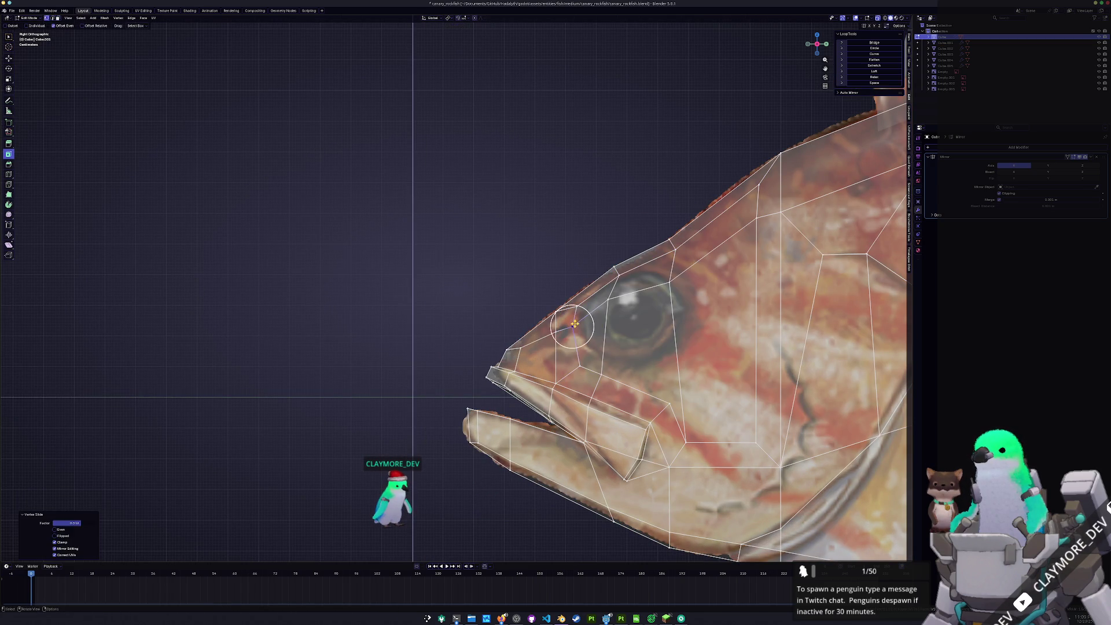
{"action": "key", "text": "shift+v"}
{"action": "left_click", "coordinate": [583, 301]}
{"action": "key", "text": "shift+v"}
{"action": "left_click", "coordinate": [579, 325]}
{"action": "key", "text": "shift+v"}
{"action": "left_click", "coordinate": [578, 353]}
{"action": "key", "text": "shift+v"}
{"action": "left_click", "coordinate": [585, 352]}
{"action": "key", "text": "shift+v"}
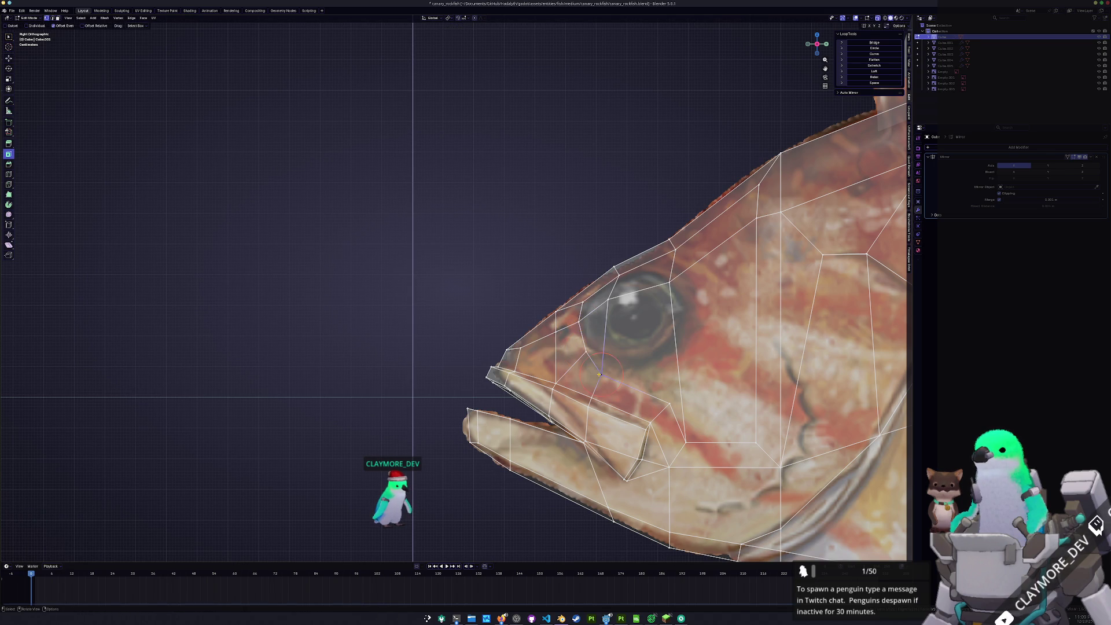
{"action": "left_click", "coordinate": [604, 358]}
{"action": "key", "text": "shift+v"}
{"action": "left_click", "coordinate": [613, 324]}
{"action": "key", "text": "shift+v"}
{"action": "left_click", "coordinate": [622, 321]}
{"action": "key", "text": "shift+v"}
{"action": "left_click", "coordinate": [625, 329]}
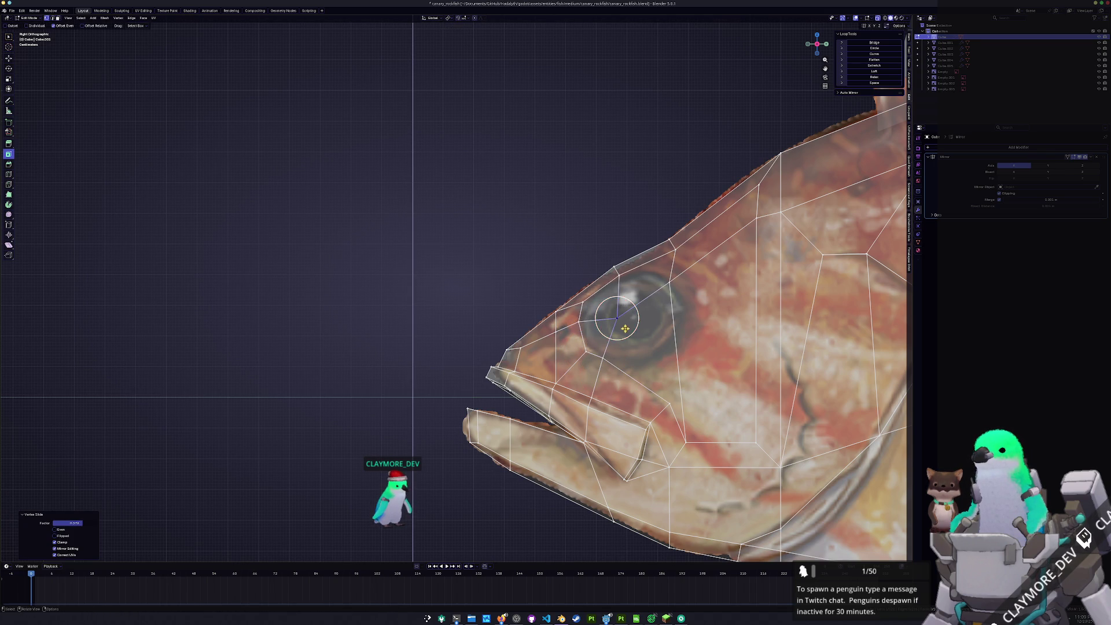
Slide three vertices on top of the head along their edges
{"action": "left_click", "coordinate": [674, 255]}
{"action": "key", "text": "shift+v"}
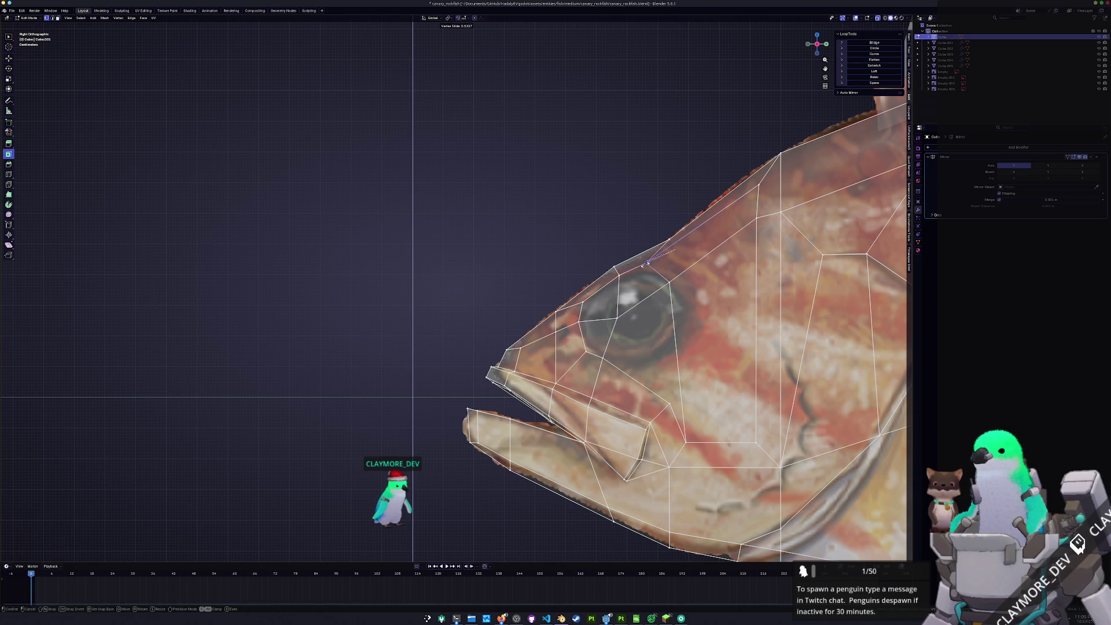
{"action": "left_click", "coordinate": [653, 264]}
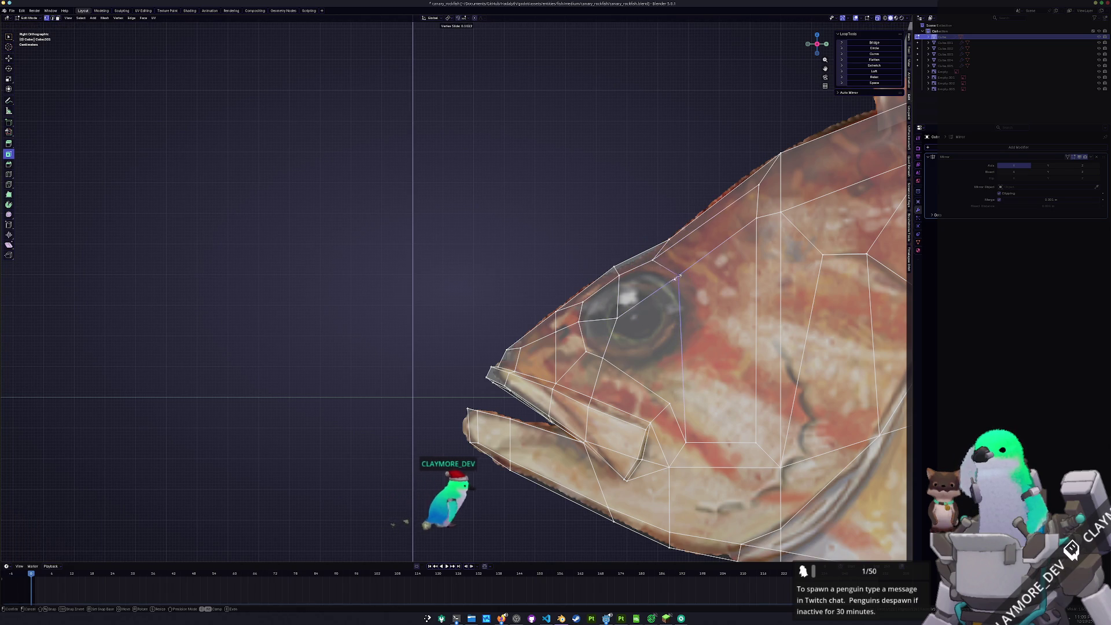
{"action": "left_click", "coordinate": [760, 185]}
{"action": "key", "text": "shift+v"}
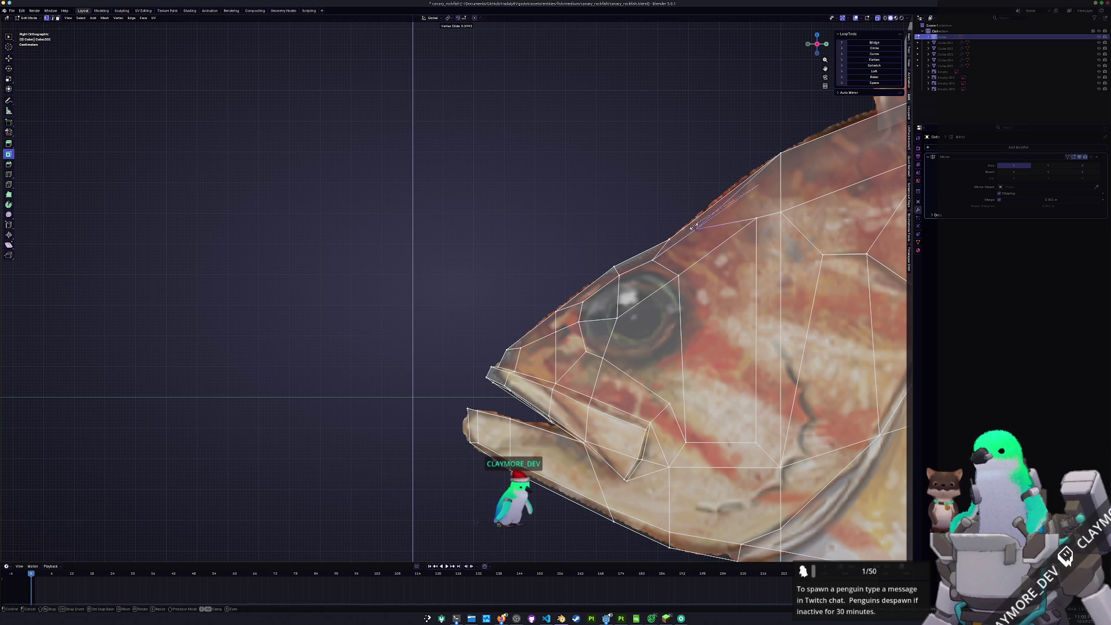
{"action": "left_click", "coordinate": [667, 245]}
{"action": "left_click", "coordinate": [755, 220]}
{"action": "key", "text": "shift+v"}
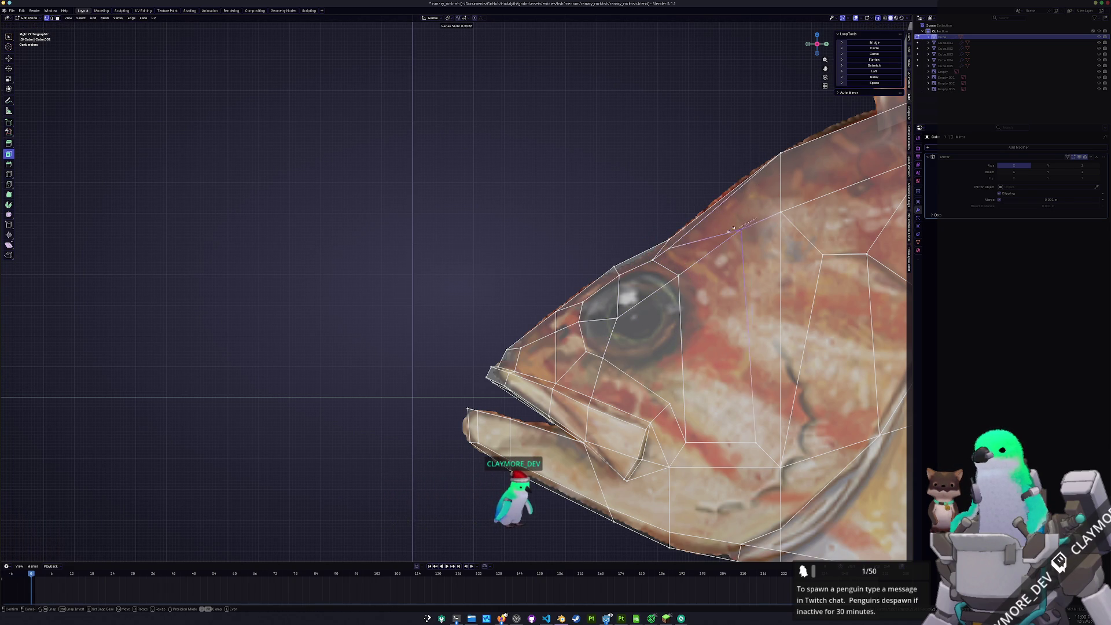
{"action": "left_click", "coordinate": [687, 258]}
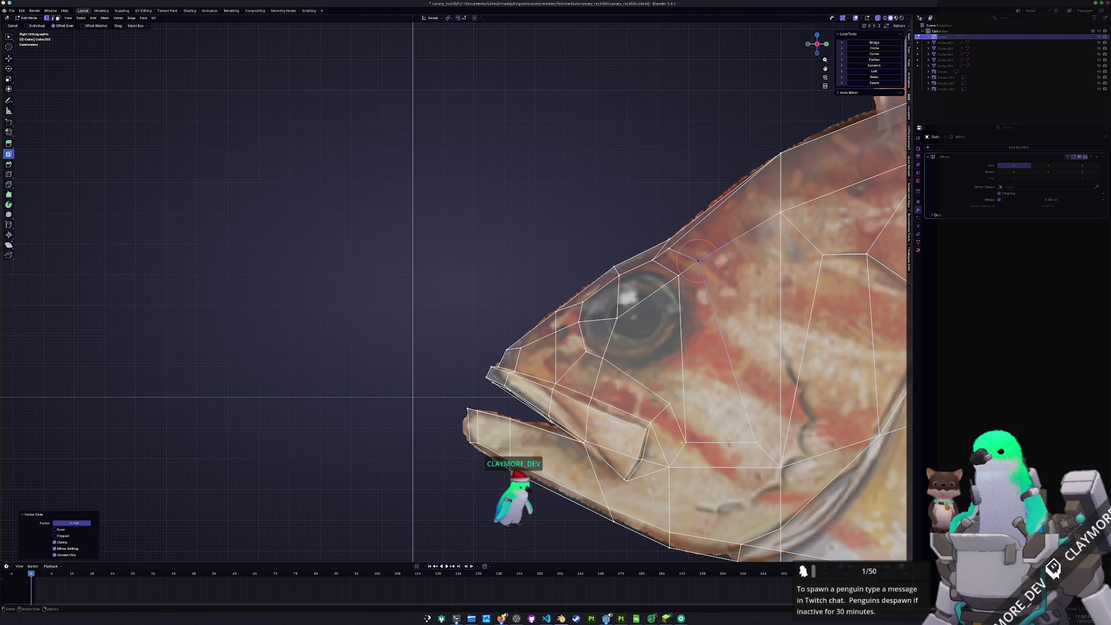
Slide the vertices below and beside the eye into place, then select the eye's edge loop
{"action": "left_click", "coordinate": [671, 405]}
{"action": "key", "text": "shift+v"}
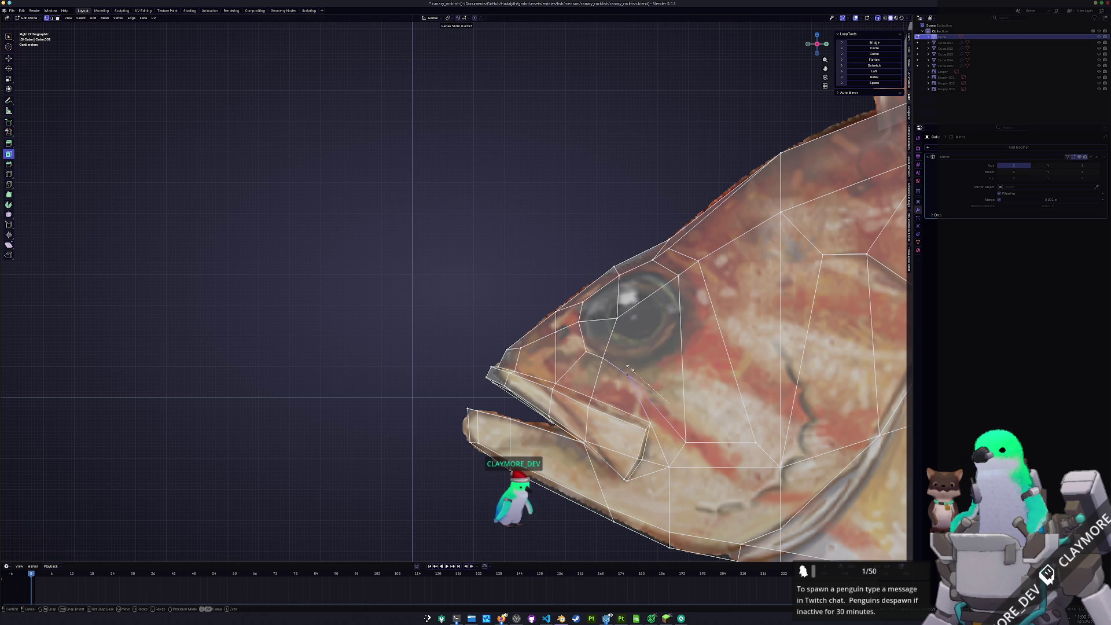
{"action": "left_click", "coordinate": [642, 377]}
{"action": "left_click", "coordinate": [685, 435]}
{"action": "key", "text": "shift+v"}
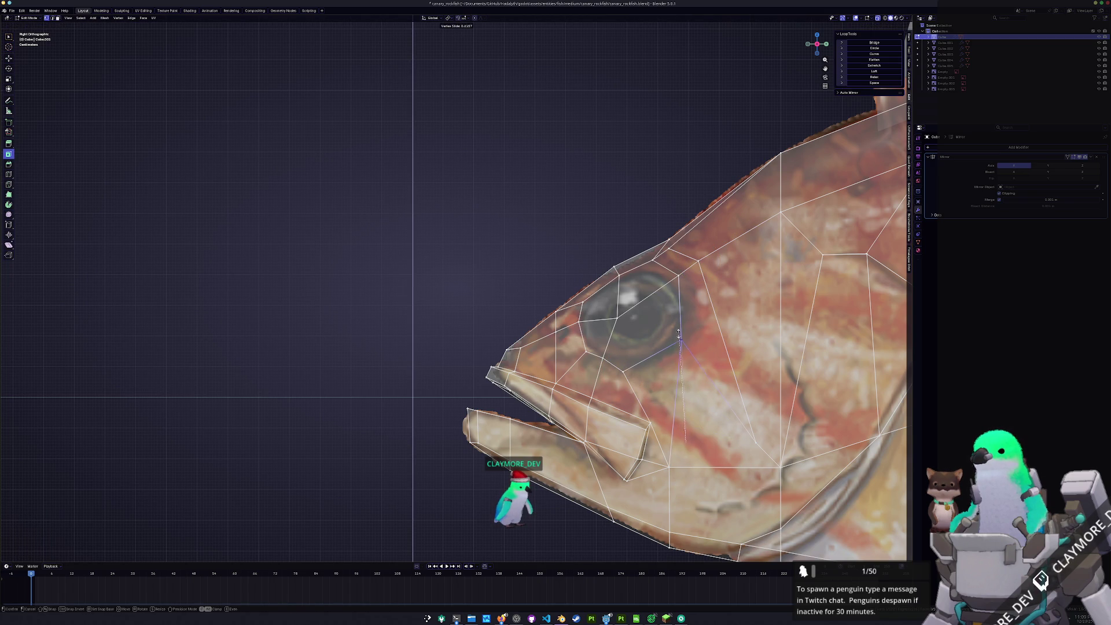
{"action": "left_click", "coordinate": [677, 335]}
{"action": "left_click", "coordinate": [679, 281]}
{"action": "key", "text": "shift+v"}
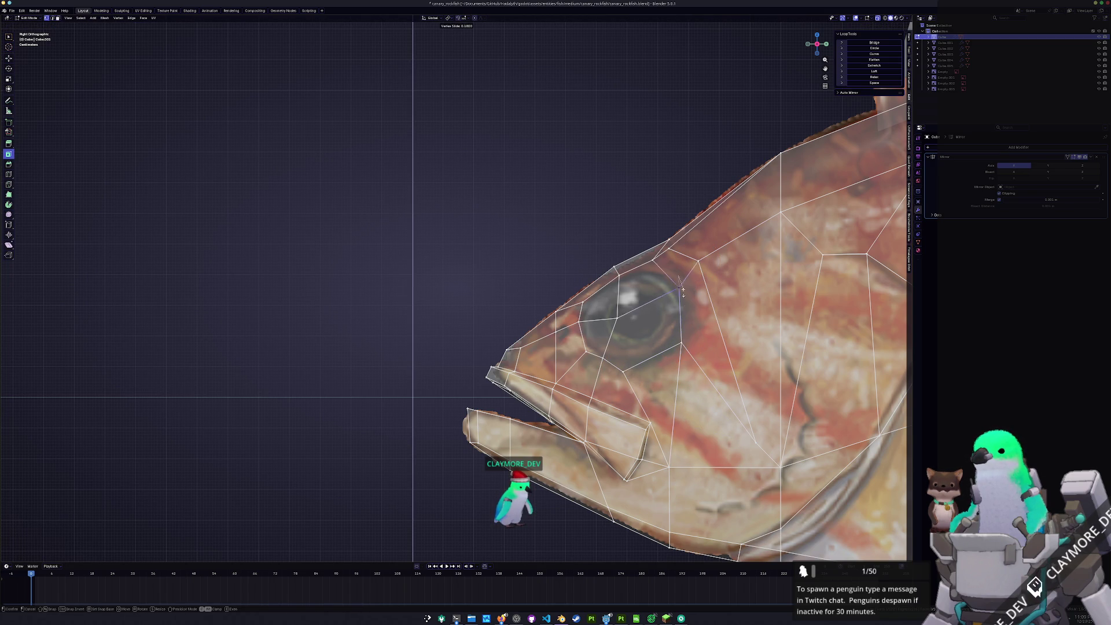
{"action": "left_click", "coordinate": [676, 282]}
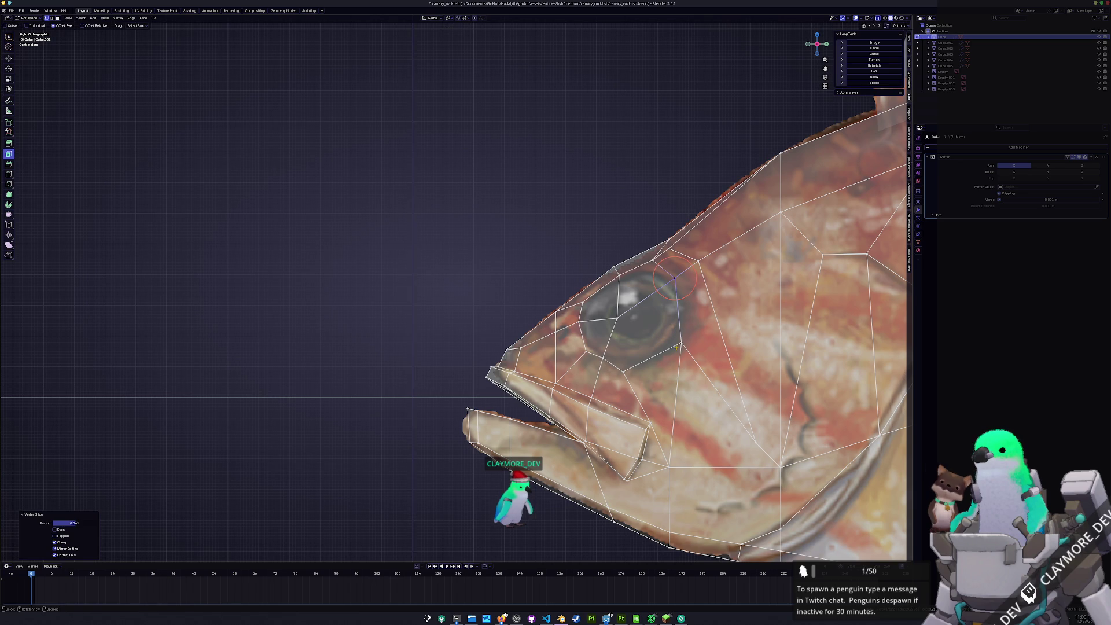
{"action": "left_click", "coordinate": [680, 368]}
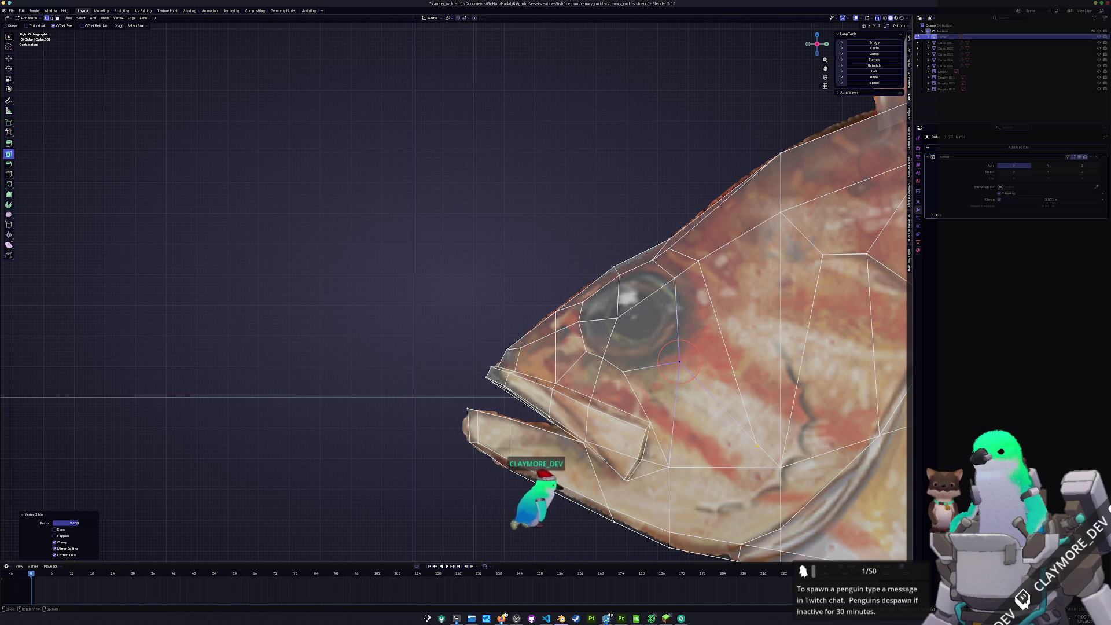
{"action": "key", "text": "shift+v"}
{"action": "left_click", "coordinate": [690, 397]}
{"action": "left_click", "coordinate": [676, 361]}
{"action": "key", "text": "shift+v"}
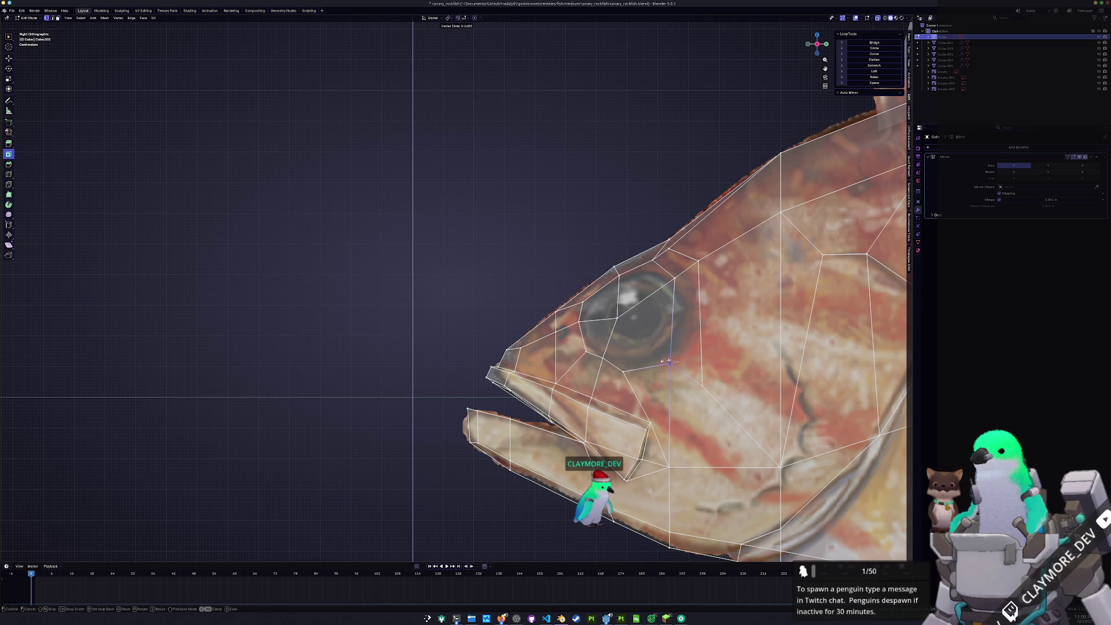
{"action": "left_click", "coordinate": [677, 339]}
{"action": "left_click", "coordinate": [677, 339]}
{"action": "key", "text": "shift+v"}
{"action": "left_click", "coordinate": [644, 364]}
{"action": "left_click", "coordinate": [605, 358]}
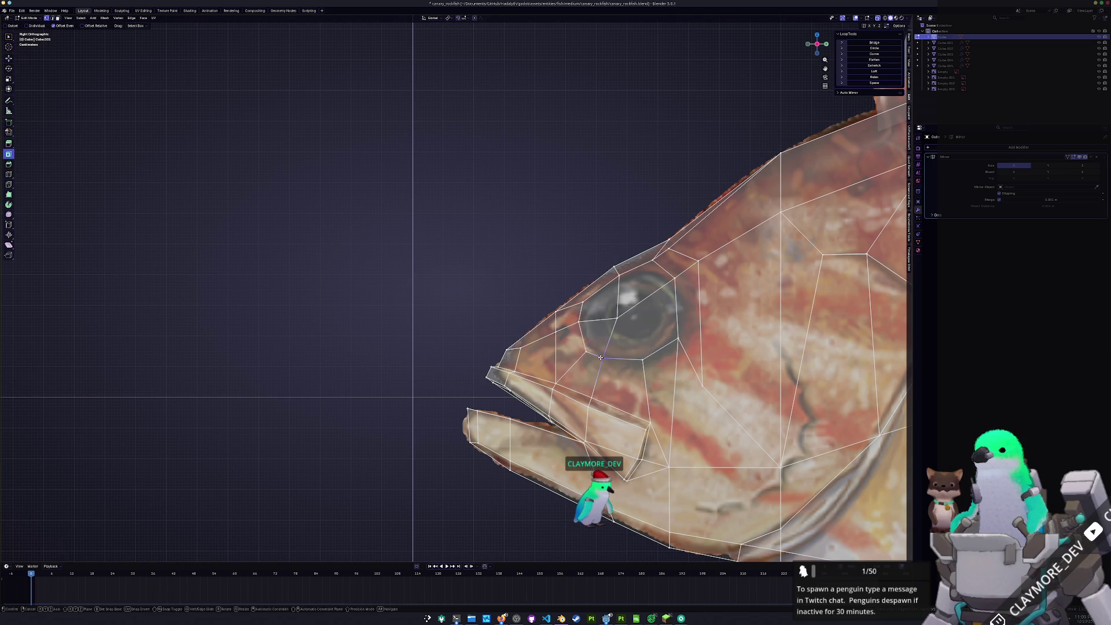
{"action": "key", "text": "shift+v"}
{"action": "left_click", "coordinate": [614, 362]}
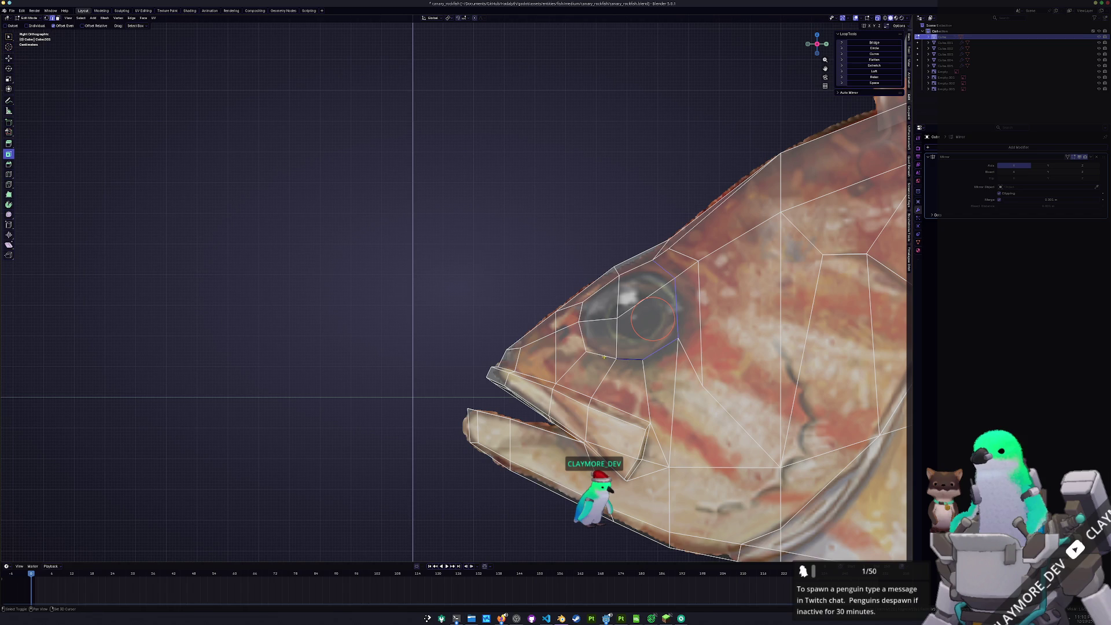
{"action": "left_click", "coordinate": [625, 316], "text": "alt"}
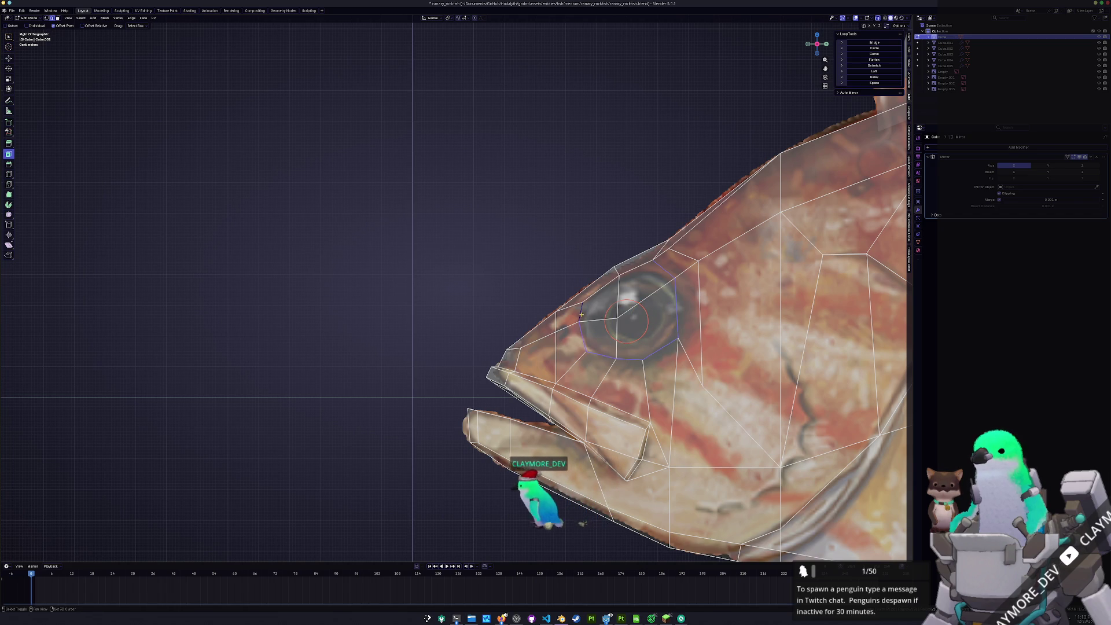
Relax the eye ring into a smoother loop and check it against the see-through side reference
{"action": "left_click", "coordinate": [868, 78]}
{"action": "mouse_move", "coordinate": [642, 295]}
{"action": "middle_mouse_down"}
{"action": "mouse_move", "coordinate": [630, 278]}
{"action": "mouse_move", "coordinate": [661, 246]}
{"action": "middle_mouse_up"}
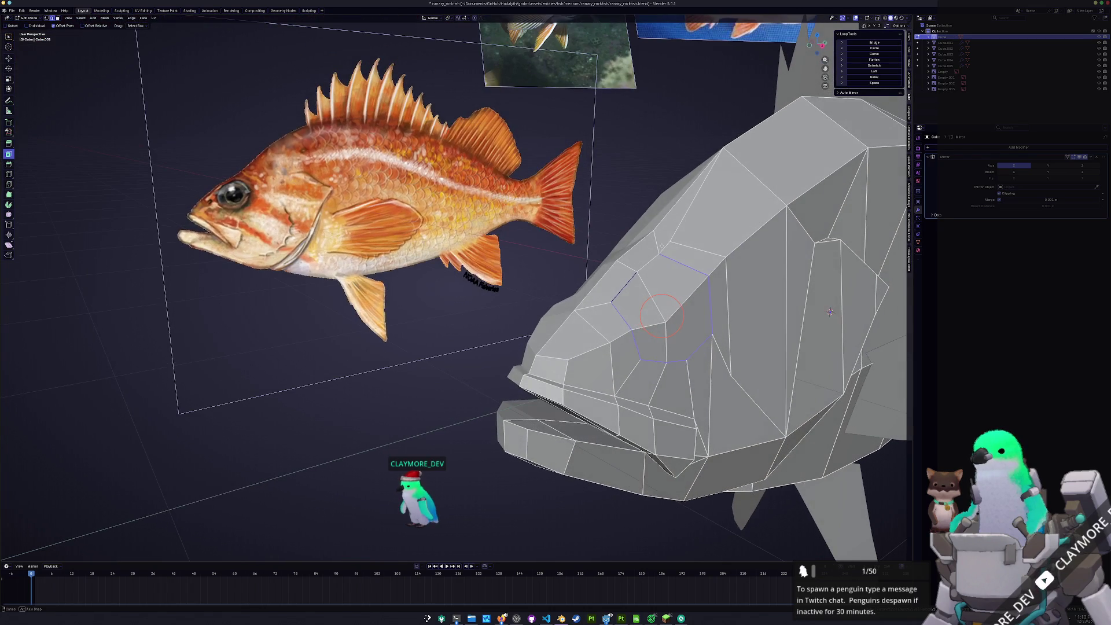
{"action": "key", "text": "KP_3"}
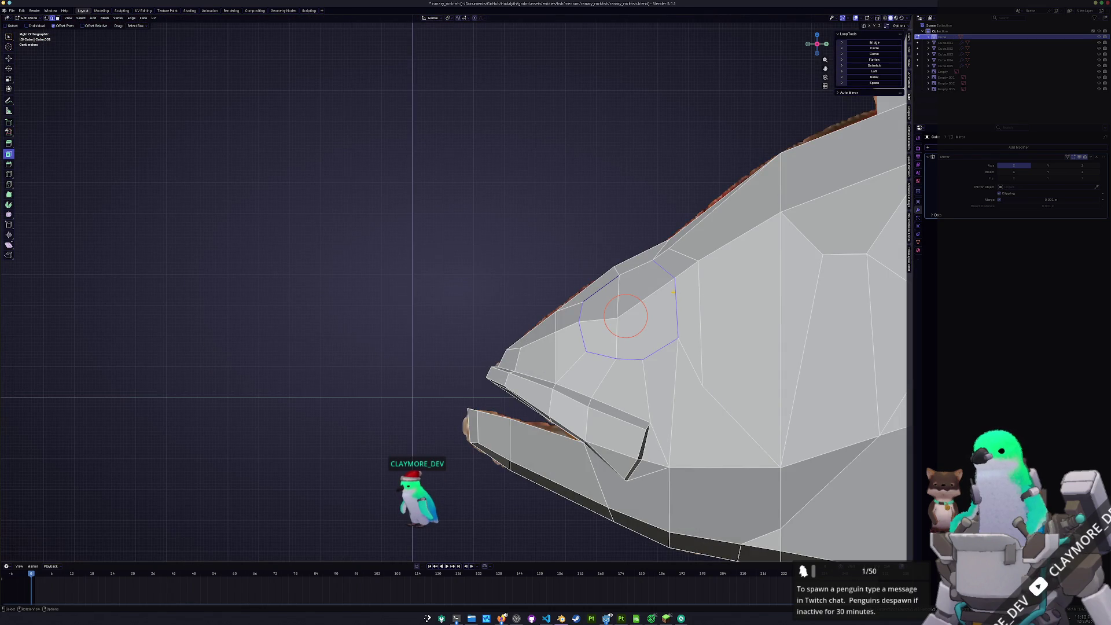
{"action": "key", "text": "alt+z"}
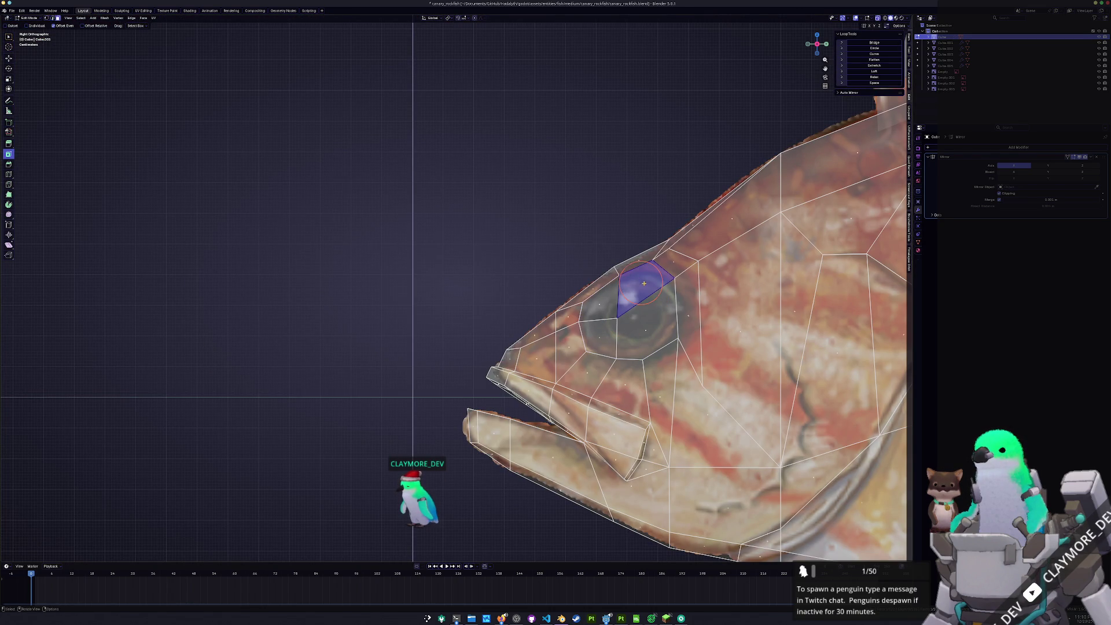
{"action": "scroll", "coordinate": [670, 248], "scroll_direction": "up", "scroll_amount": 2}
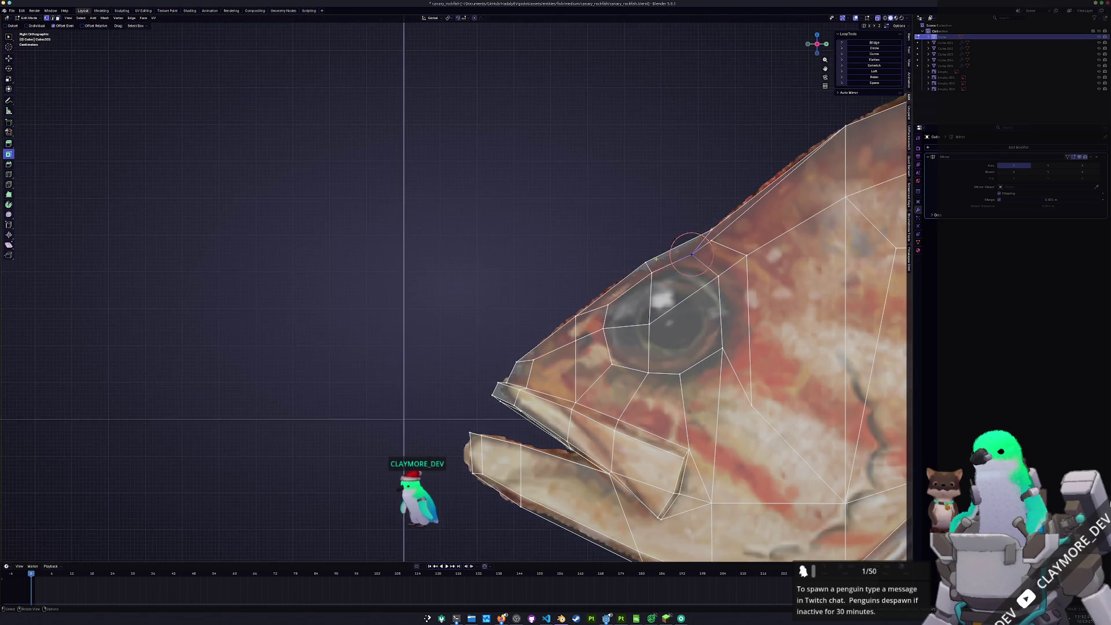
{"action": "middle_click_drag", "start_coordinate": [669, 247], "coordinate": [588, 308], "text": "shift"}
Vertex-slide the vertices above the eye to hug the reference, then edge-slide the edge through the eye
{"action": "key", "text": "shift+v"}
{"action": "left_click", "coordinate": [601, 304]}
{"action": "key", "text": "shift+v"}
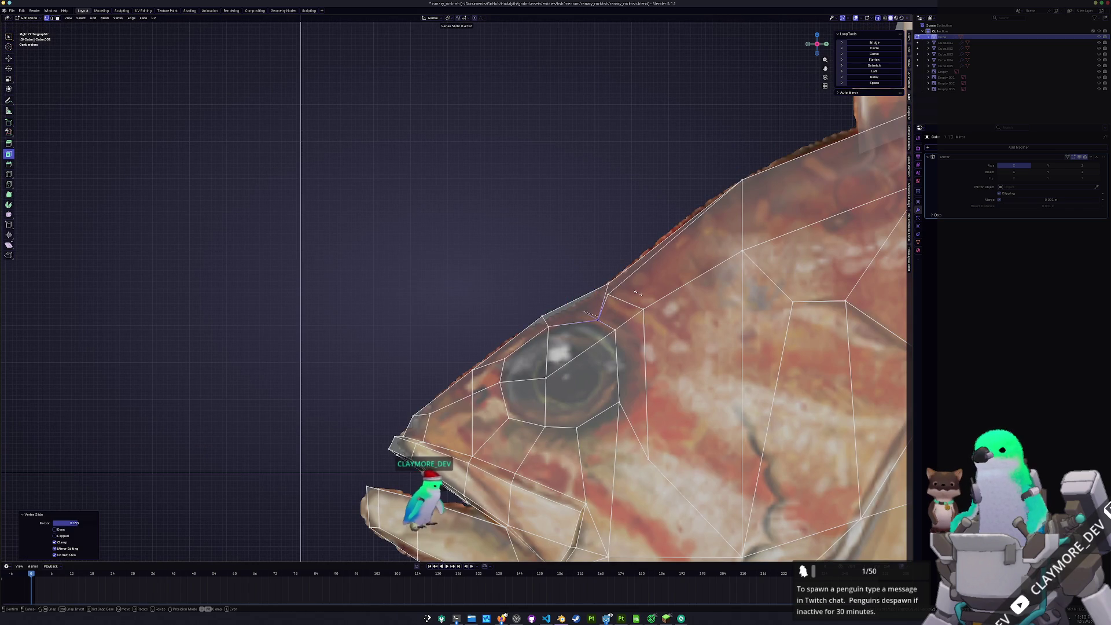
{"action": "left_click", "coordinate": [633, 294]}
{"action": "key", "text": "shift+v"}
{"action": "left_click", "coordinate": [624, 288]}
{"action": "key", "text": "shift+v"}
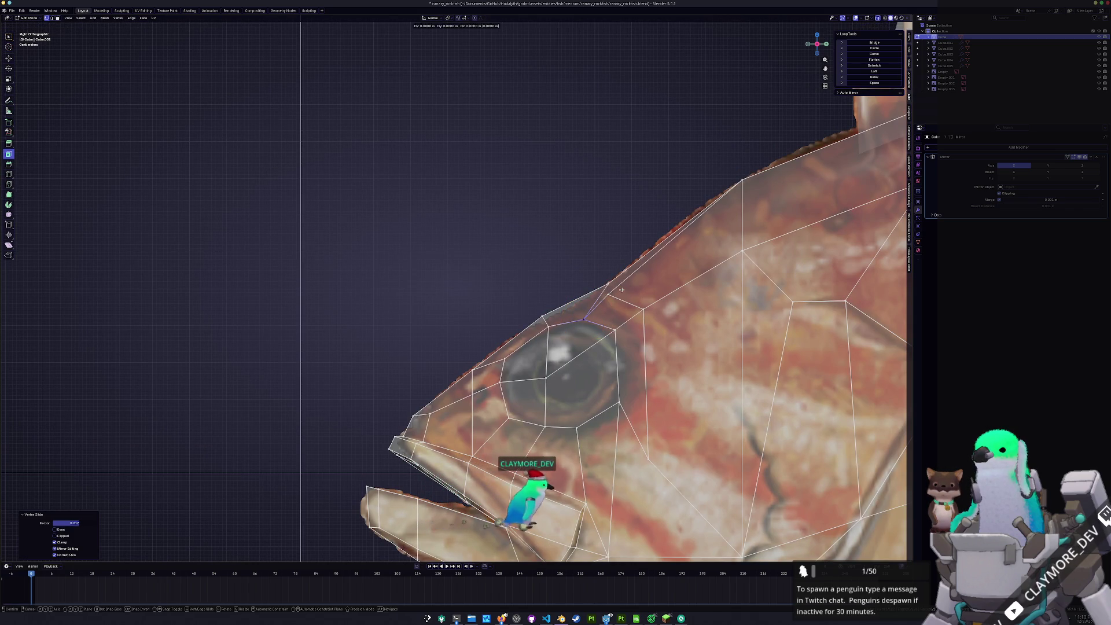
{"action": "left_click", "coordinate": [585, 318]}
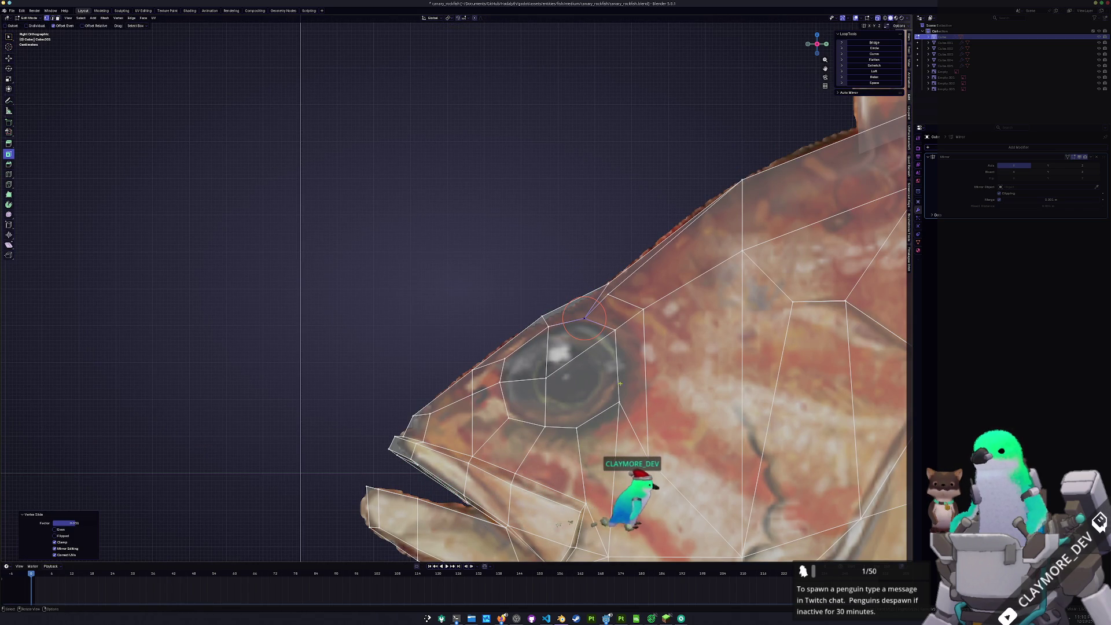
{"action": "left_click", "coordinate": [614, 331]}
{"action": "key", "text": "shift+v"}
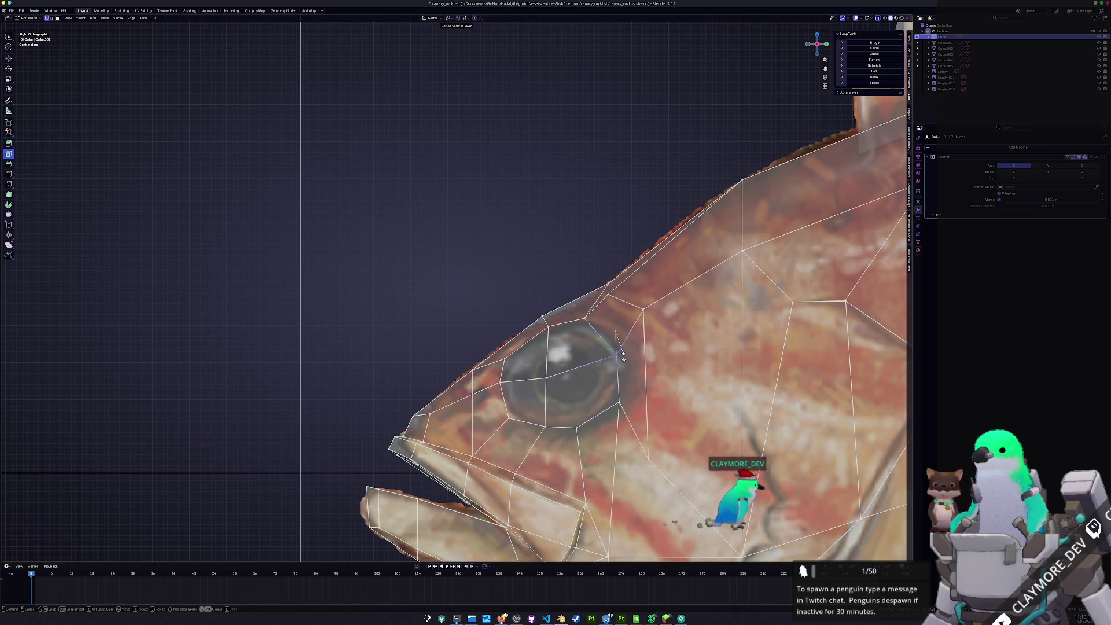
{"action": "left_click", "coordinate": [602, 317]}
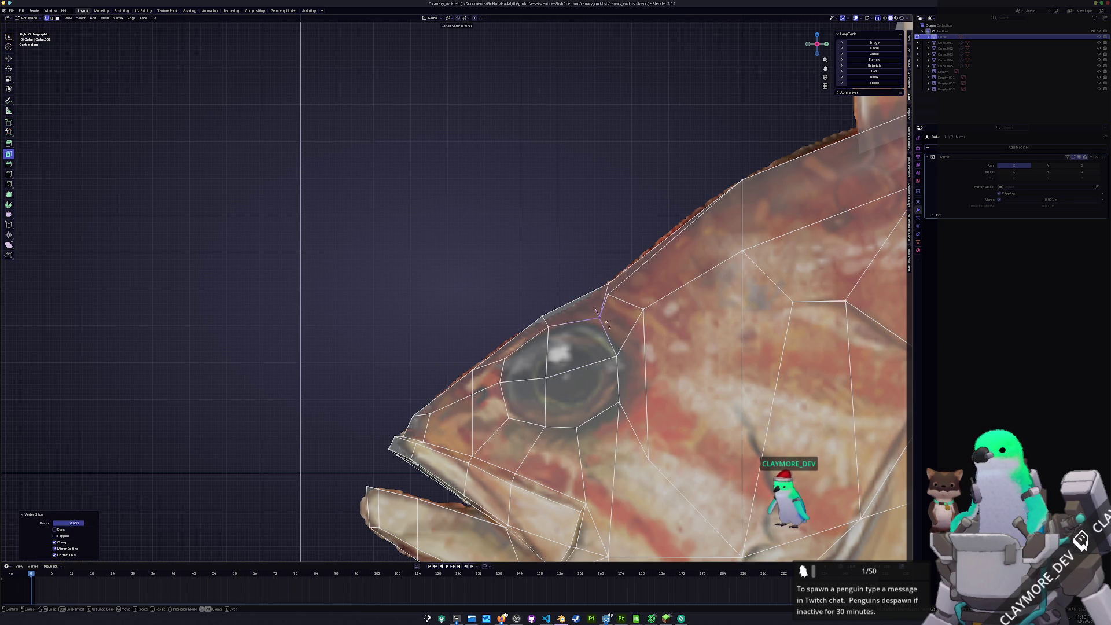
{"action": "key", "text": "2"}
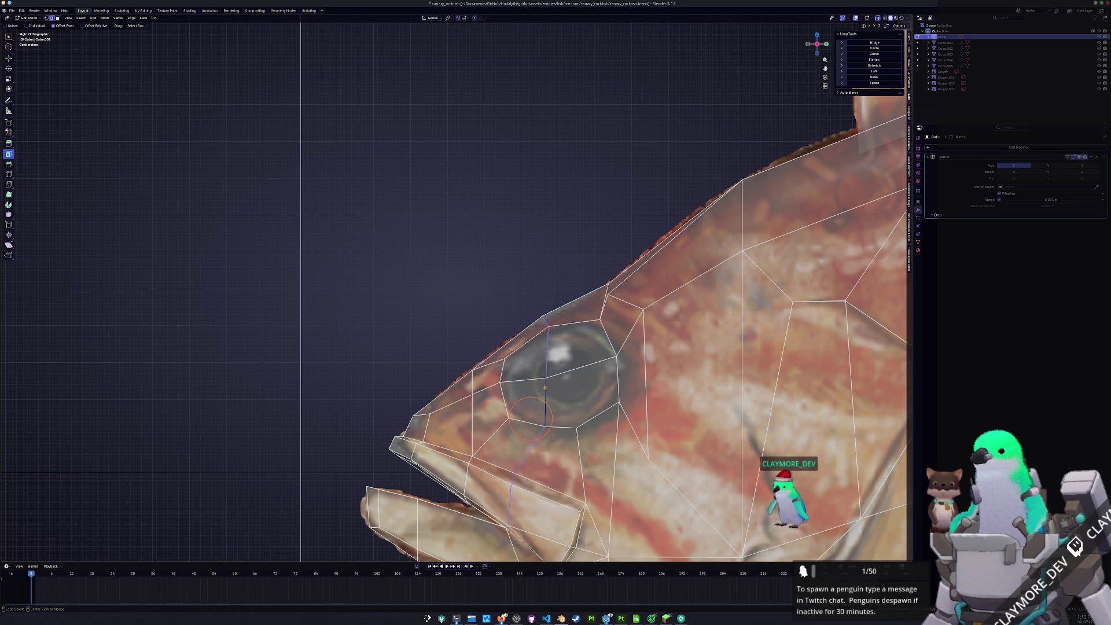
{"action": "key", "text": "g"}
{"action": "key", "text": "g"}
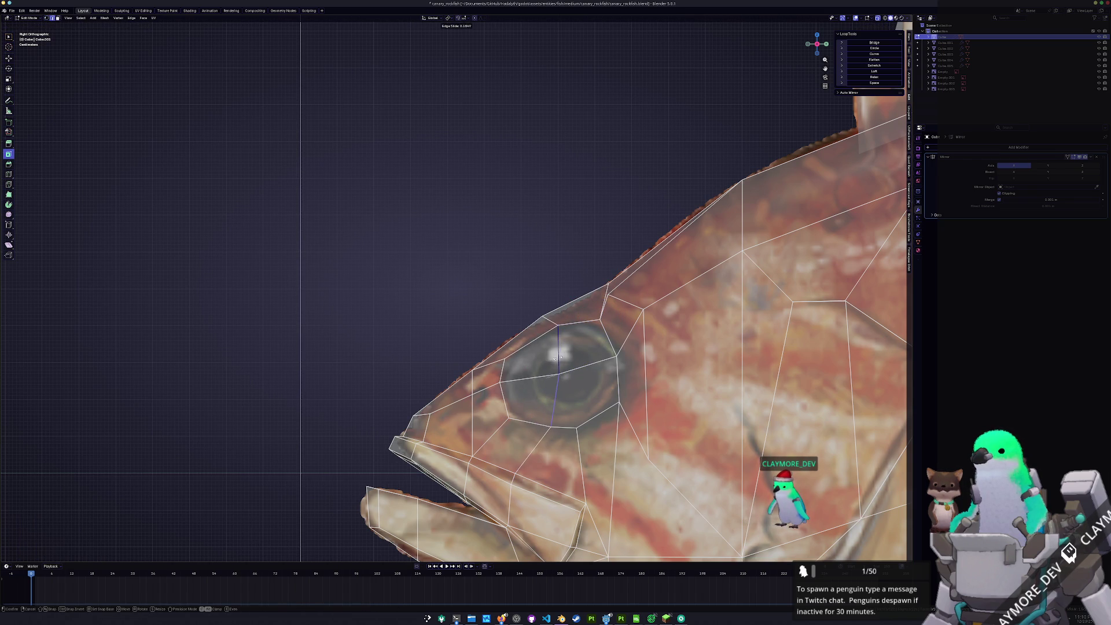
Finish the edge slide through the eye and add the remaining eye faces to the selection
{"action": "left_click", "coordinate": [539, 357]}
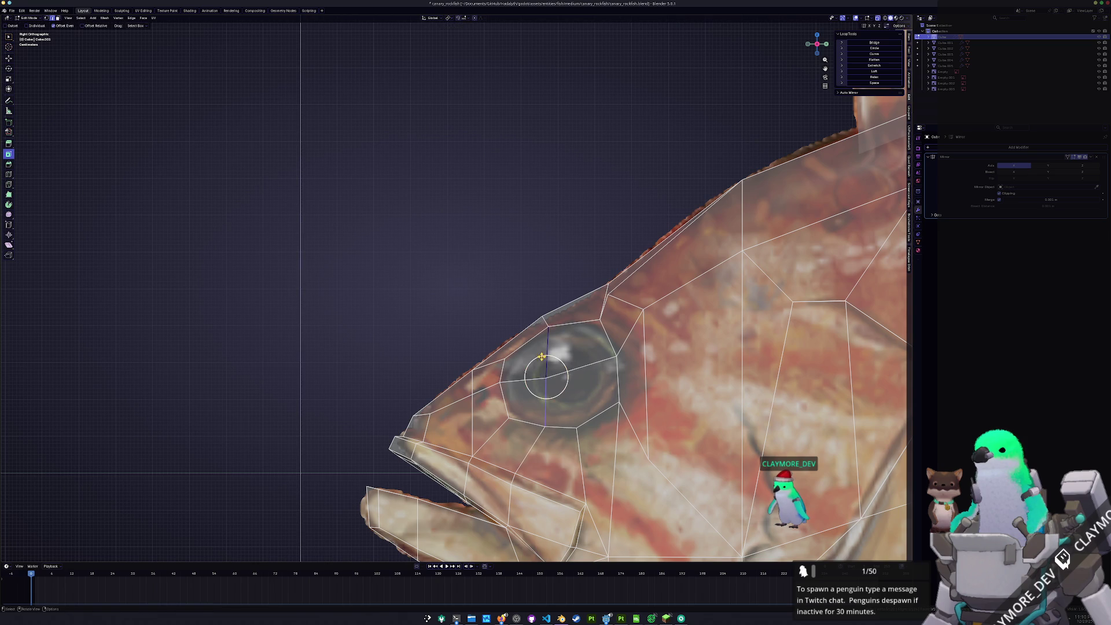
{"action": "scroll", "coordinate": [567, 366], "scroll_direction": "down", "scroll_amount": 1}
{"action": "left_click", "coordinate": [509, 343], "text": "shift"}
{"action": "middle_click_drag", "start_coordinate": [521, 359], "coordinate": [537, 369]}
{"action": "key", "text": "KP_1"}
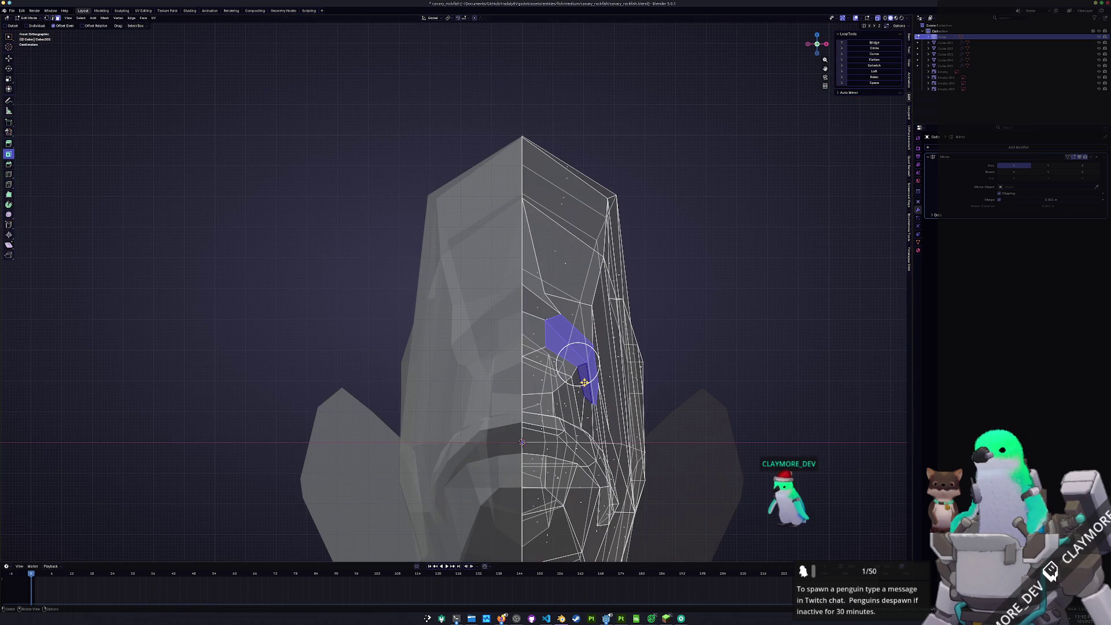
Extrude the eye faces outward and flatten them with LoopTools Flatten
{"action": "key", "text": "e"}
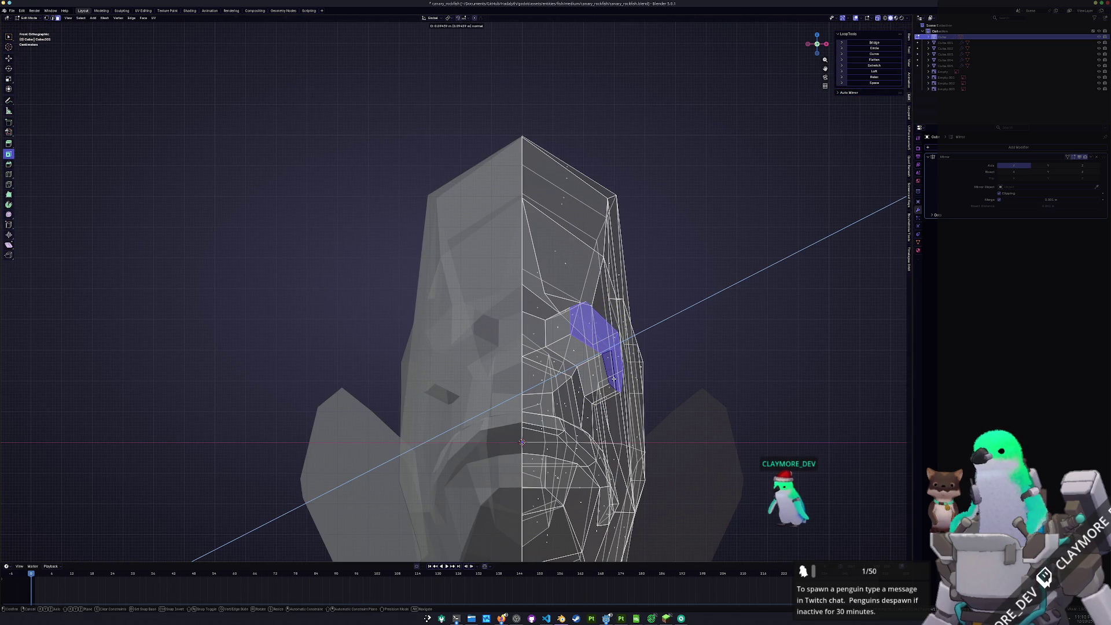
{"action": "left_click", "coordinate": [630, 376]}
{"action": "key", "text": "r"}
{"action": "right_click", "coordinate": [694, 362]}
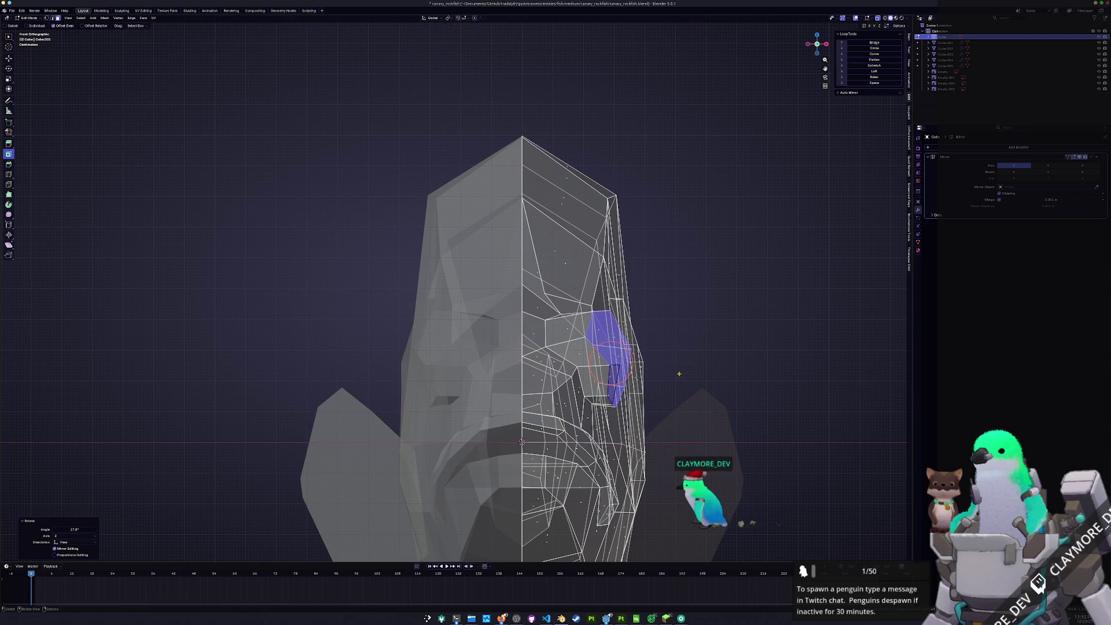
{"action": "left_click", "coordinate": [875, 60]}
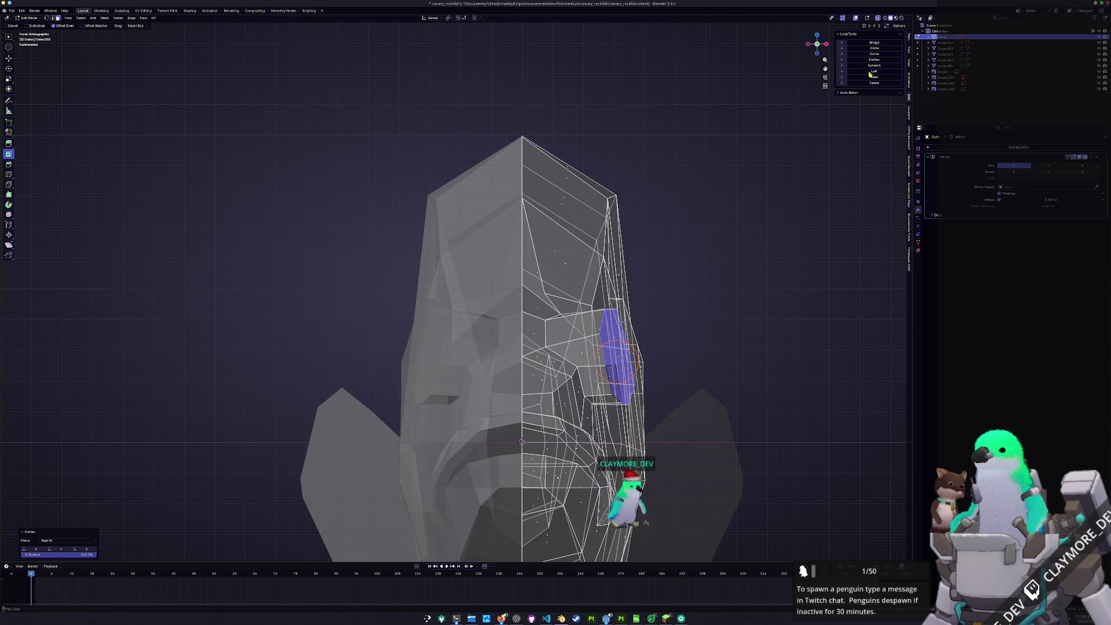
Tilt the flattened eye to follow the head's side and round it with LoopTools Circle
{"action": "key", "text": "r"}
{"action": "left_click", "coordinate": [795, 201]}
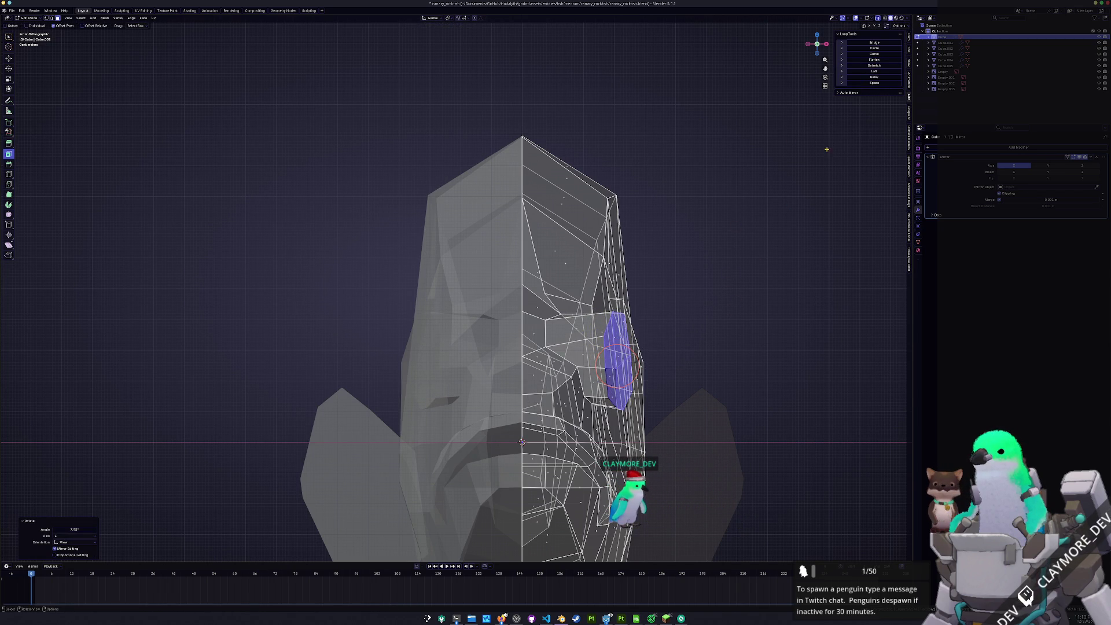
{"action": "left_click", "coordinate": [873, 48]}
{"action": "key", "text": "alt+z"}
{"action": "middle_click_drag", "start_coordinate": [578, 290], "coordinate": [652, 291]}
{"action": "key", "text": "KP_3"}
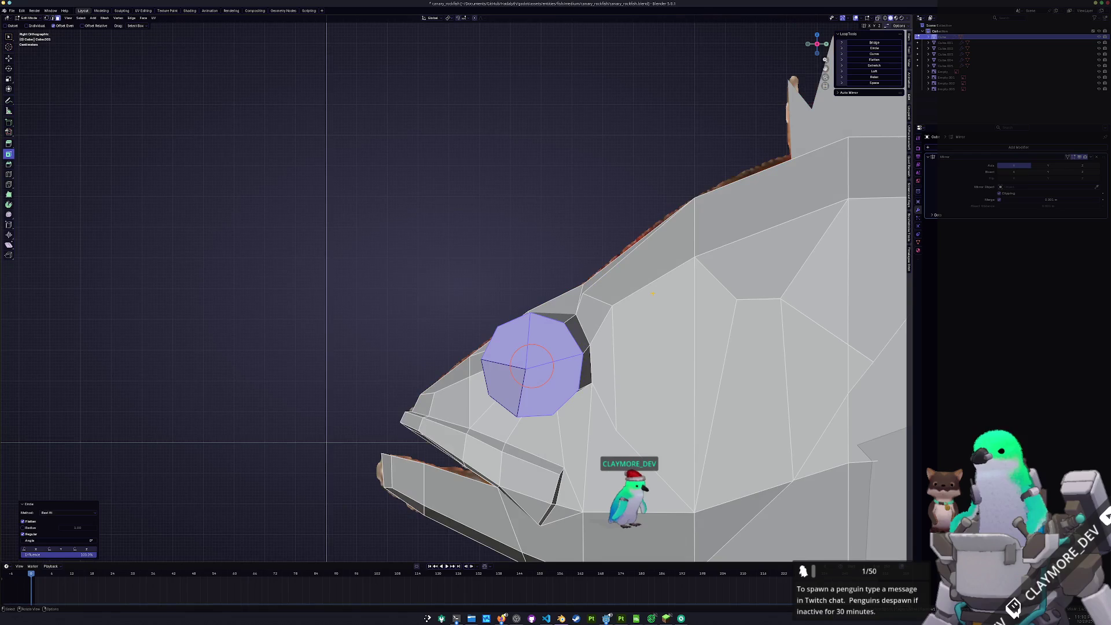
Snap the 3D cursor to a head vertex and select the four eye faces
{"action": "mouse_move", "coordinate": [612, 331]}
{"action": "middle_mouse_down"}
{"action": "mouse_move", "coordinate": [497, 299]}
{"action": "mouse_move", "coordinate": [526, 322]}
{"action": "middle_mouse_up"}
{"action": "left_click", "coordinate": [481, 297]}
{"action": "key", "text": "shift+s"}
{"action": "left_click", "coordinate": [512, 321], "text": "shift"}
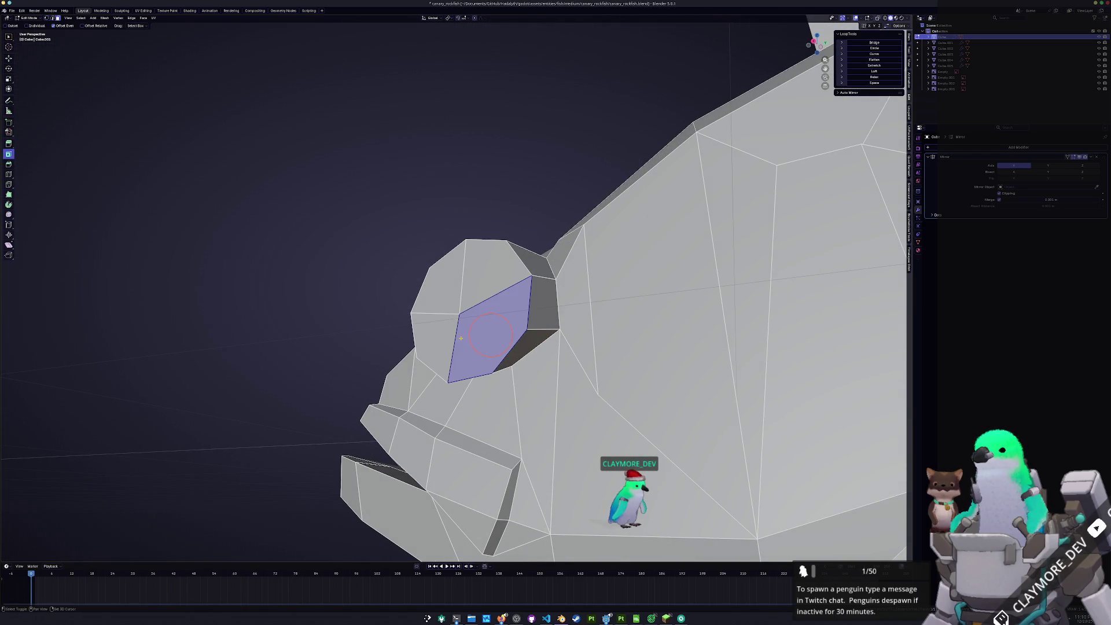
{"action": "left_click", "coordinate": [440, 347], "text": "shift"}
{"action": "left_click", "coordinate": [431, 301], "text": "shift"}
{"action": "left_click", "coordinate": [480, 267], "text": "shift"}
{"action": "middle_click_drag", "start_coordinate": [477, 286], "coordinate": [622, 312]}
Move the eye along X, shrink it slightly, then shift it along X again
{"action": "key", "text": "g"}
{"action": "key", "text": "x"}
{"action": "left_click", "coordinate": [623, 316]}
{"action": "key", "text": "s"}
{"action": "left_click", "coordinate": [614, 324]}
{"action": "mouse_move", "coordinate": [613, 324]}
{"action": "middle_mouse_down"}
{"action": "mouse_move", "coordinate": [570, 344]}
{"action": "mouse_move", "coordinate": [584, 336]}
{"action": "mouse_move", "coordinate": [778, 499]}
{"action": "mouse_move", "coordinate": [602, 359]}
{"action": "middle_mouse_up"}
{"action": "key", "text": "g"}
{"action": "key", "text": "x"}
{"action": "left_click", "coordinate": [583, 336]}
In face select mode, move two eye faces along Y and rotate them about Z
{"action": "key", "text": "3"}
{"action": "left_click", "coordinate": [604, 349]}
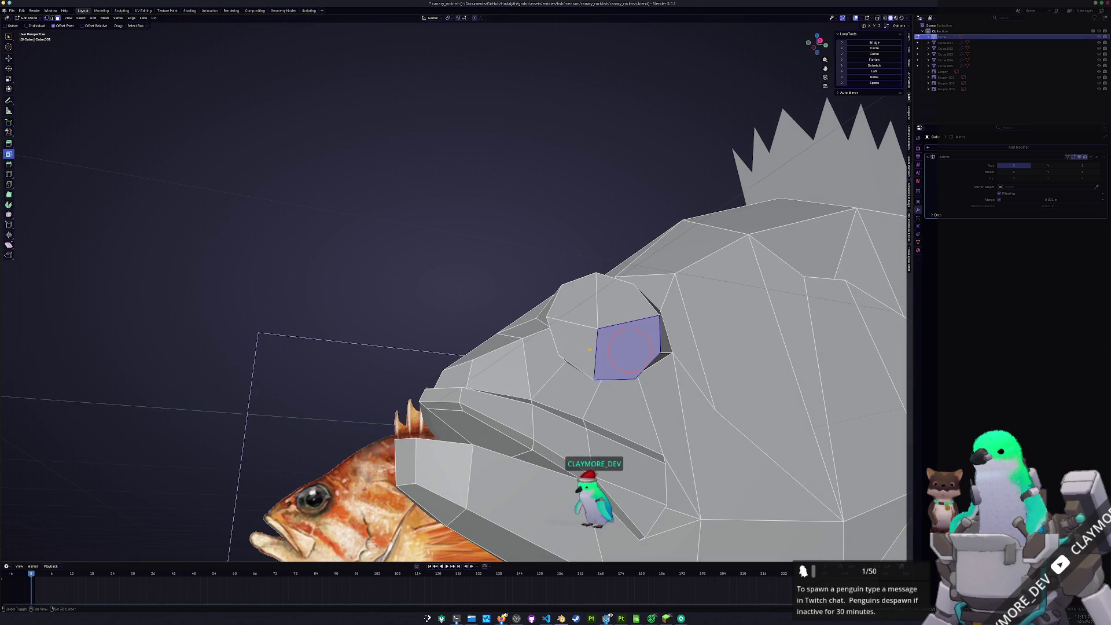
{"action": "left_click", "coordinate": [576, 310], "text": "shift"}
{"action": "middle_click_drag", "start_coordinate": [576, 310], "coordinate": [627, 327]}
{"action": "key", "text": "g"}
{"action": "key", "text": "y"}
{"action": "left_click", "coordinate": [632, 327]}
{"action": "key", "text": "r"}
{"action": "key", "text": "z"}
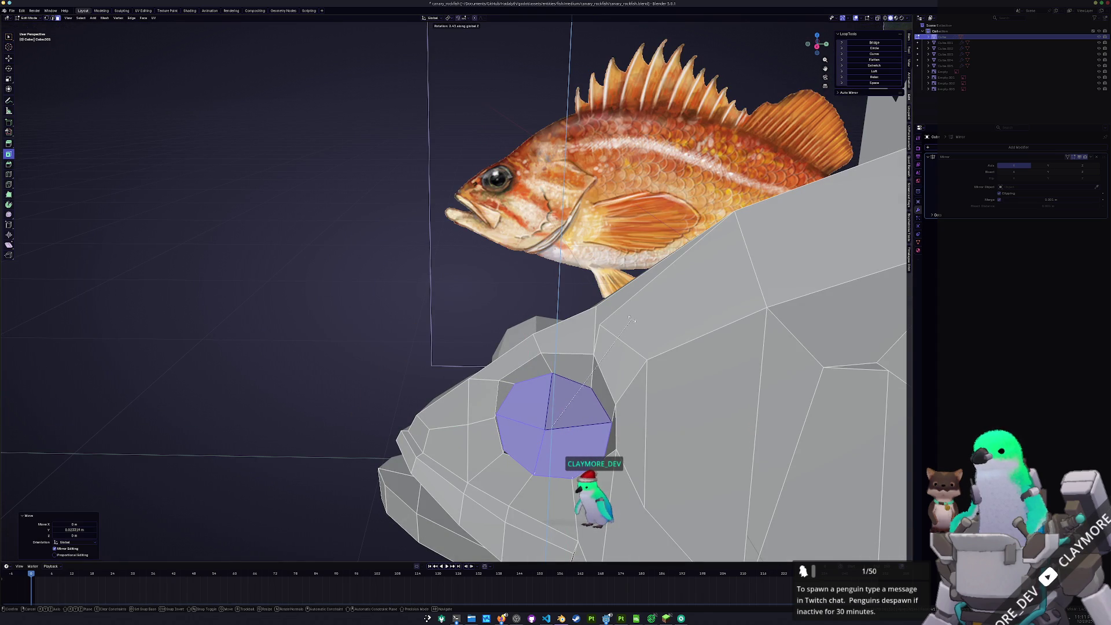
{"action": "left_click", "coordinate": [625, 299]}
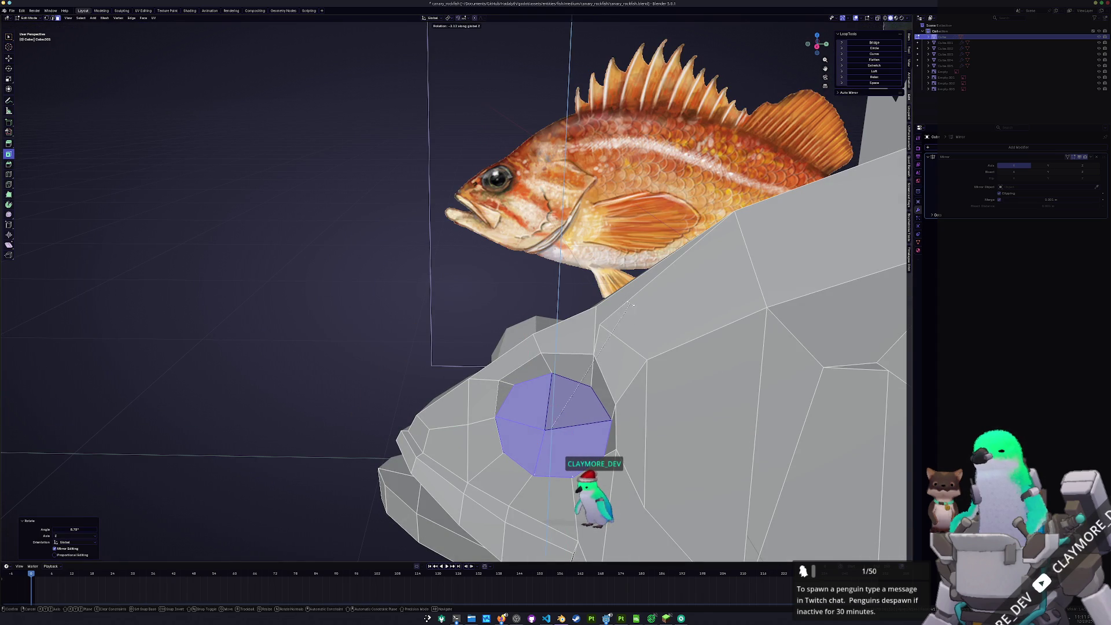
Tilt the eye face about X, nudge it into the socket, and select the narrow piece beside it
{"action": "middle_click_drag", "start_coordinate": [625, 299], "coordinate": [633, 334]}
{"action": "key", "text": "r"}
{"action": "key", "text": "y"}
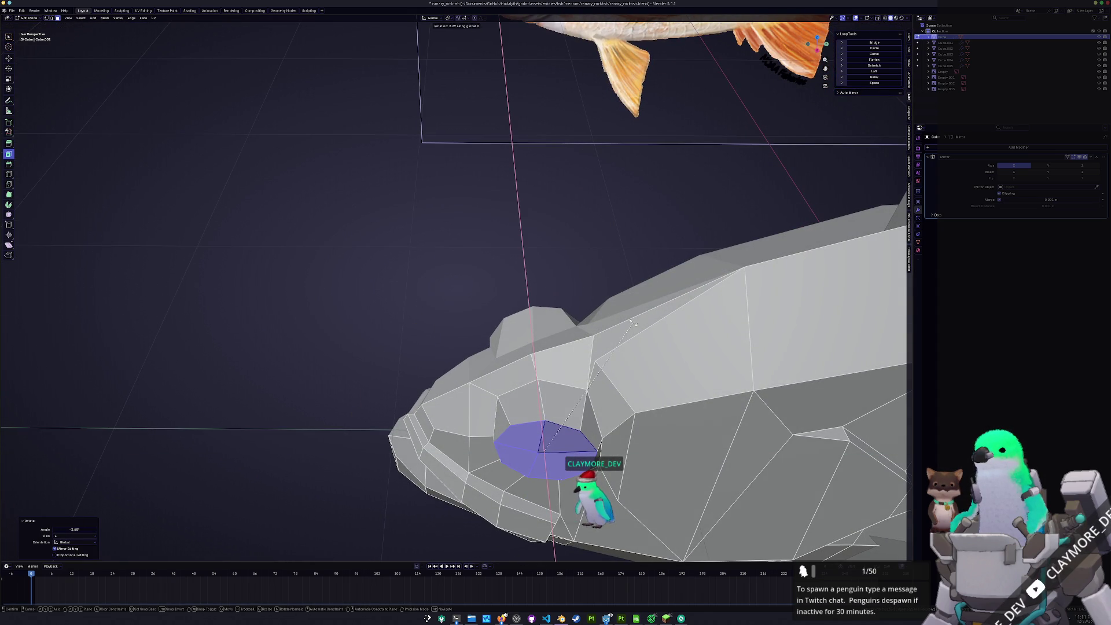
{"action": "key", "text": "x"}
{"action": "left_click", "coordinate": [631, 321]}
{"action": "middle_click_drag", "start_coordinate": [631, 321], "coordinate": [612, 298]}
{"action": "key", "text": "g"}
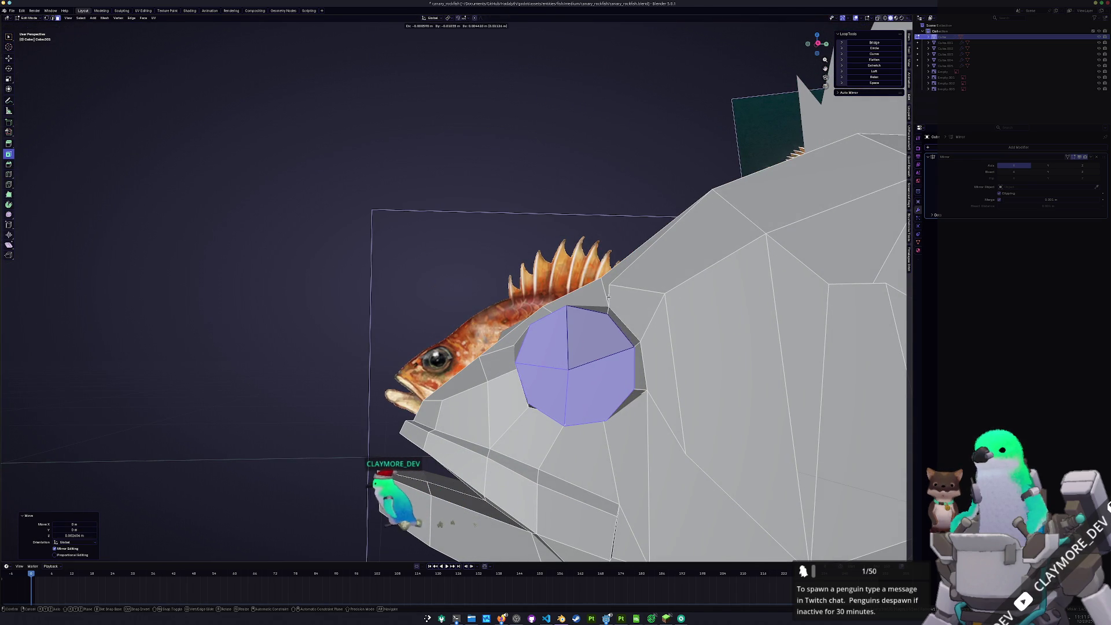
{"action": "left_click", "coordinate": [608, 297]}
{"action": "mouse_move", "coordinate": [608, 297]}
{"action": "middle_mouse_down"}
{"action": "mouse_move", "coordinate": [601, 346]}
{"action": "mouse_move", "coordinate": [641, 397]}
{"action": "middle_mouse_up"}
{"action": "left_click", "coordinate": [594, 400]}
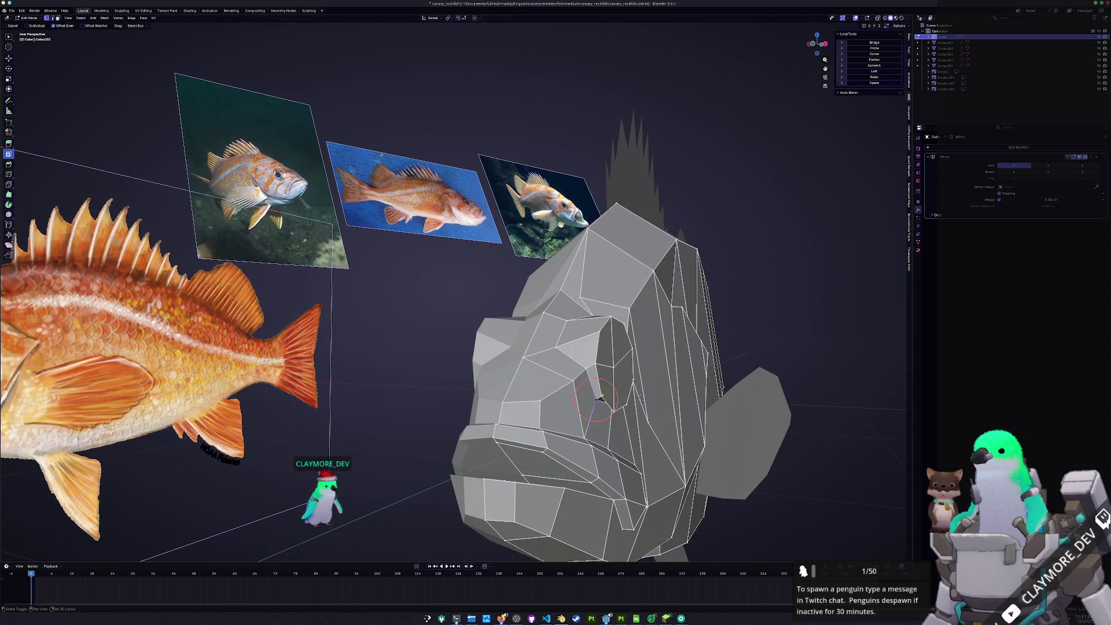
Merge three stray vertex pairs near the eye At Last, with X-ray turned on
{"action": "right_click", "coordinate": [603, 397]}
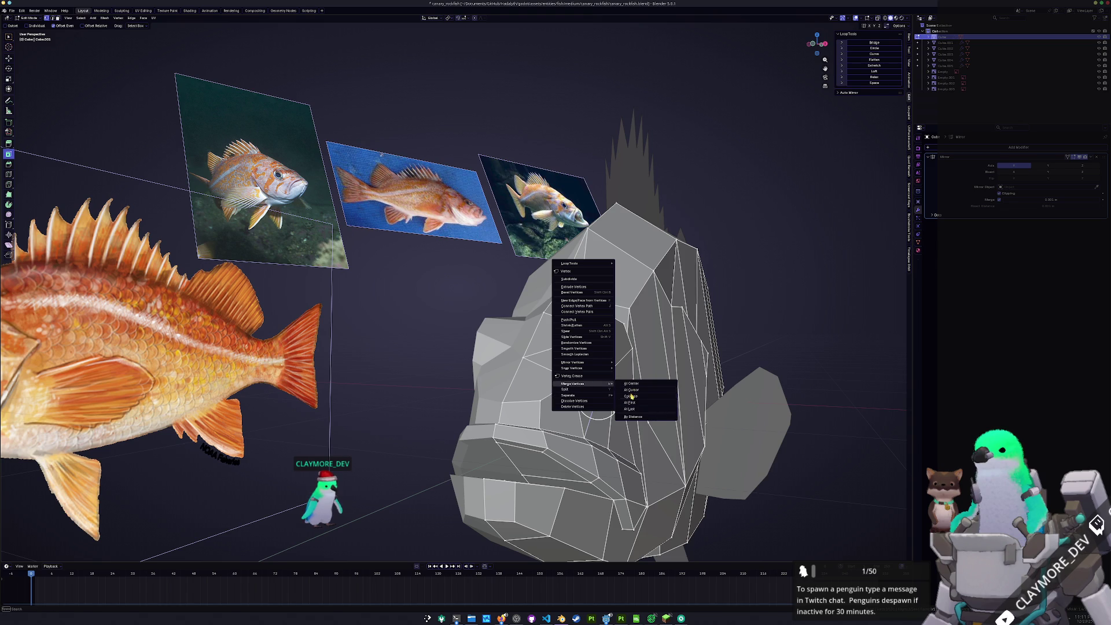
{"action": "left_click", "coordinate": [629, 409]}
{"action": "scroll", "coordinate": [630, 409], "scroll_direction": "up", "scroll_amount": 6}
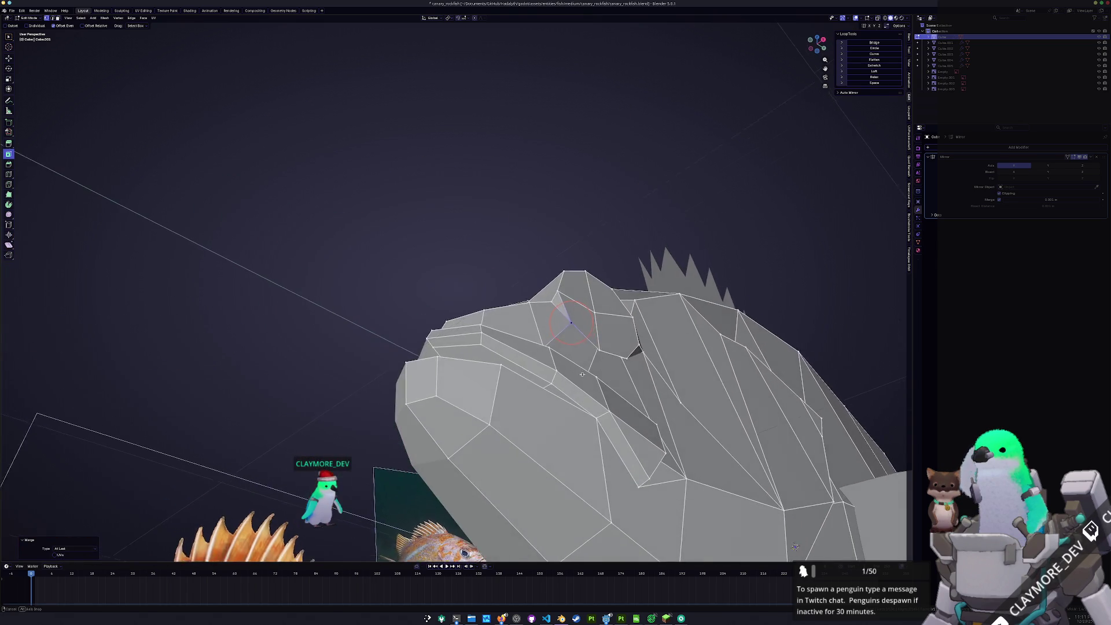
{"action": "key", "text": "alt+z"}
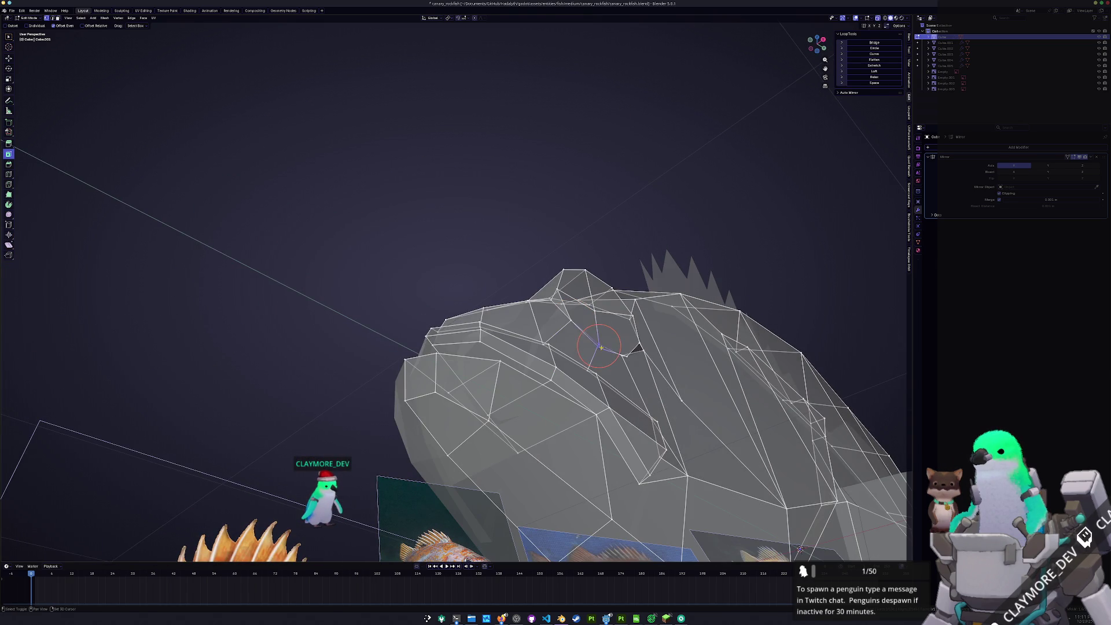
{"action": "right_click", "coordinate": [602, 347]}
{"action": "left_click", "coordinate": [635, 374]}
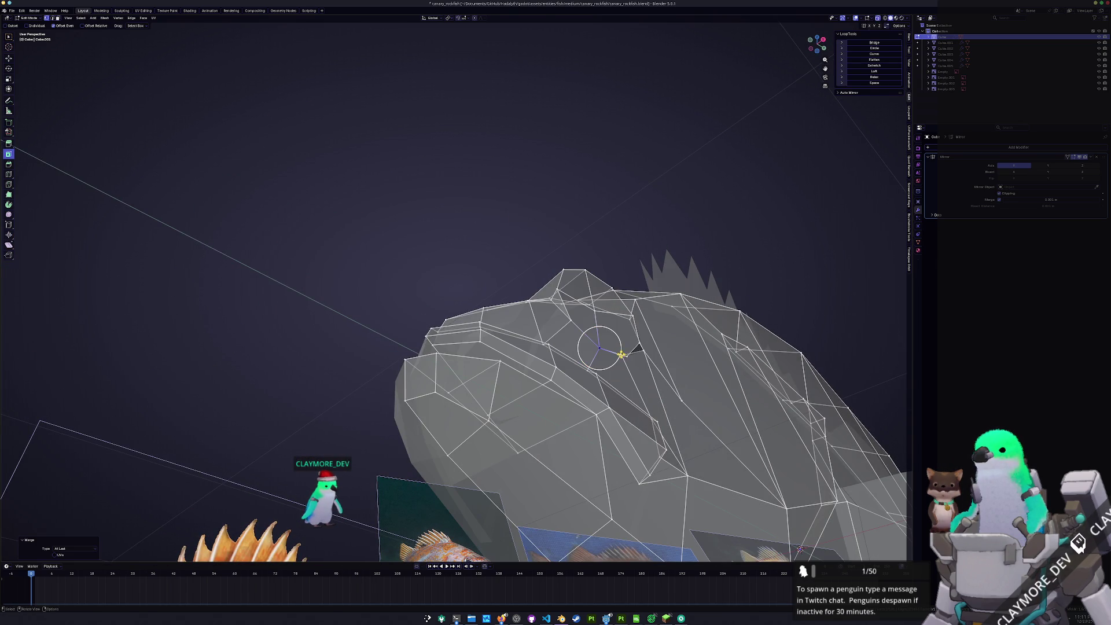
{"action": "right_click", "coordinate": [628, 356]}
{"action": "left_click", "coordinate": [652, 381]}
Slide two vertices above the eye along their edges to reshape the brow
{"action": "mouse_move", "coordinate": [652, 385]}
{"action": "middle_mouse_down"}
{"action": "mouse_move", "coordinate": [577, 427]}
{"action": "mouse_move", "coordinate": [517, 408]}
{"action": "mouse_move", "coordinate": [488, 447]}
{"action": "mouse_move", "coordinate": [518, 410]}
{"action": "mouse_move", "coordinate": [459, 314]}
{"action": "middle_mouse_up"}
{"action": "scroll", "coordinate": [577, 427], "scroll_direction": "down", "scroll_amount": 5}
{"action": "key", "text": "Tab"}
{"action": "key", "text": "Tab"}
{"action": "scroll", "coordinate": [493, 369], "scroll_direction": "up", "scroll_amount": 5}
{"action": "scroll", "coordinate": [459, 314], "scroll_direction": "down", "scroll_amount": 5}
{"action": "scroll", "coordinate": [555, 369], "scroll_direction": "up", "scroll_amount": 5}
{"action": "middle_click_drag", "start_coordinate": [554, 369], "coordinate": [484, 408]}
{"action": "key", "text": "shift+v"}
{"action": "left_click", "coordinate": [473, 393]}
{"action": "mouse_move", "coordinate": [473, 394]}
{"action": "middle_mouse_down"}
{"action": "mouse_move", "coordinate": [562, 300]}
{"action": "mouse_move", "coordinate": [556, 372]}
{"action": "middle_mouse_up"}
{"action": "key", "text": "shift+v"}
{"action": "left_click", "coordinate": [524, 330]}
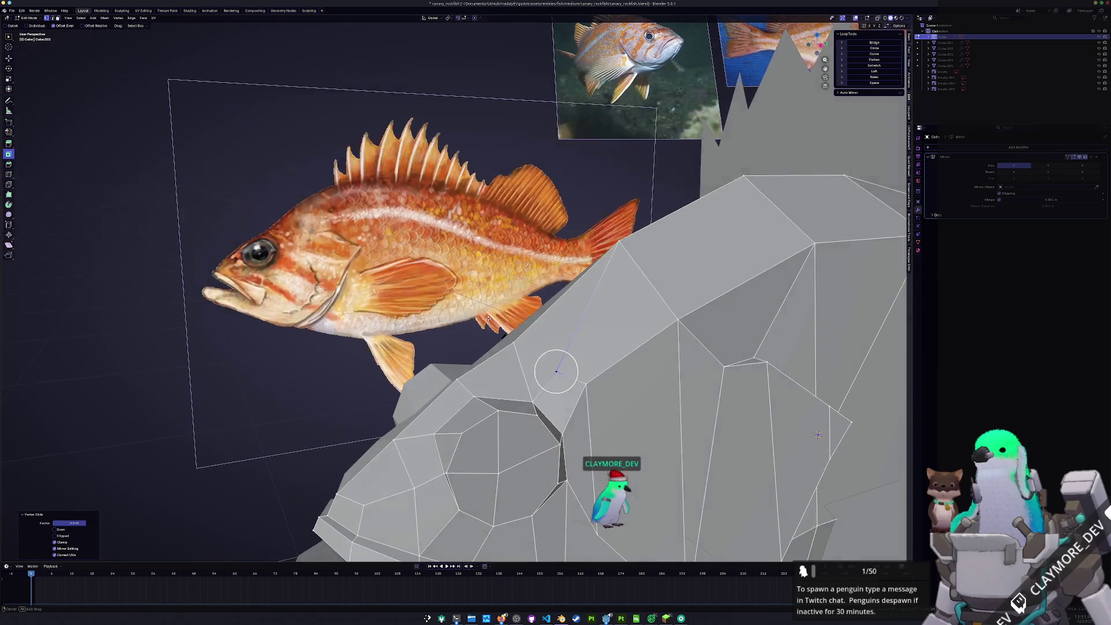
Slide two more head vertices along their edges to smooth the upper outline
{"action": "key", "text": "g"}
{"action": "left_click", "coordinate": [527, 315]}
{"action": "mouse_move", "coordinate": [528, 315]}
{"action": "middle_mouse_down"}
{"action": "mouse_move", "coordinate": [544, 349]}
{"action": "mouse_move", "coordinate": [492, 370]}
{"action": "middle_mouse_up"}
{"action": "left_click", "coordinate": [469, 387]}
{"action": "key", "text": "g"}
{"action": "key", "text": "g"}
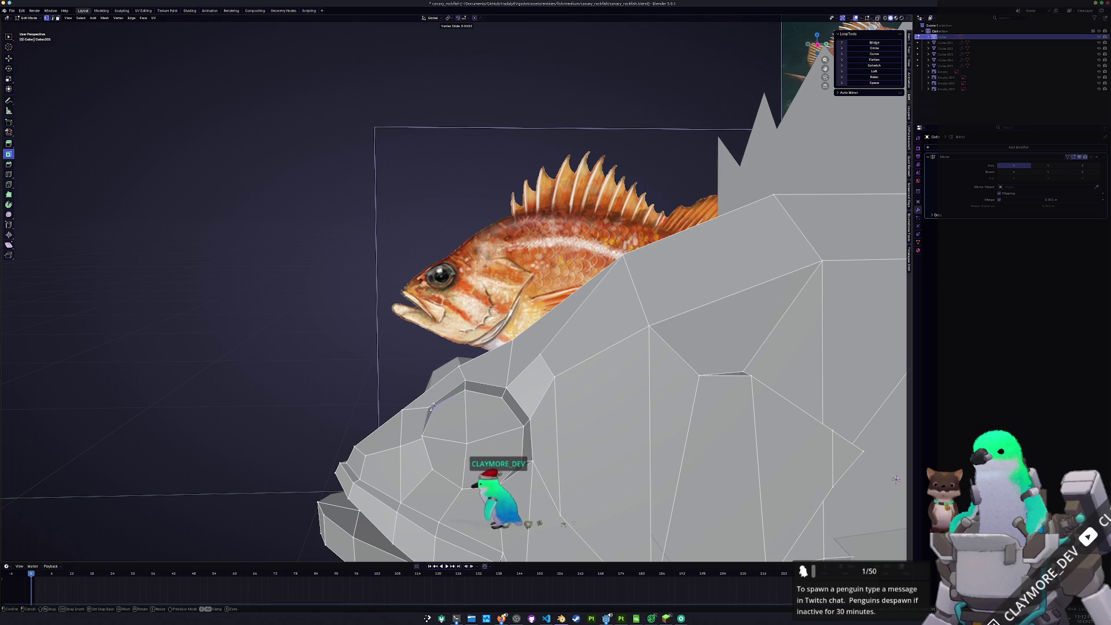
{"action": "left_click", "coordinate": [432, 406]}
Check the head against the reference photos in Object Mode, then return to Edit Mode
{"action": "key", "text": "Tab"}
{"action": "mouse_move", "coordinate": [433, 407]}
{"action": "middle_mouse_down"}
{"action": "mouse_move", "coordinate": [475, 412]}
{"action": "mouse_move", "coordinate": [466, 428]}
{"action": "mouse_move", "coordinate": [421, 427]}
{"action": "mouse_move", "coordinate": [474, 404]}
{"action": "mouse_move", "coordinate": [431, 426]}
{"action": "mouse_move", "coordinate": [570, 428]}
{"action": "mouse_move", "coordinate": [554, 424]}
{"action": "middle_mouse_up"}
{"action": "scroll", "coordinate": [475, 404], "scroll_direction": "up", "scroll_amount": 4}
{"action": "key", "text": "Tab"}
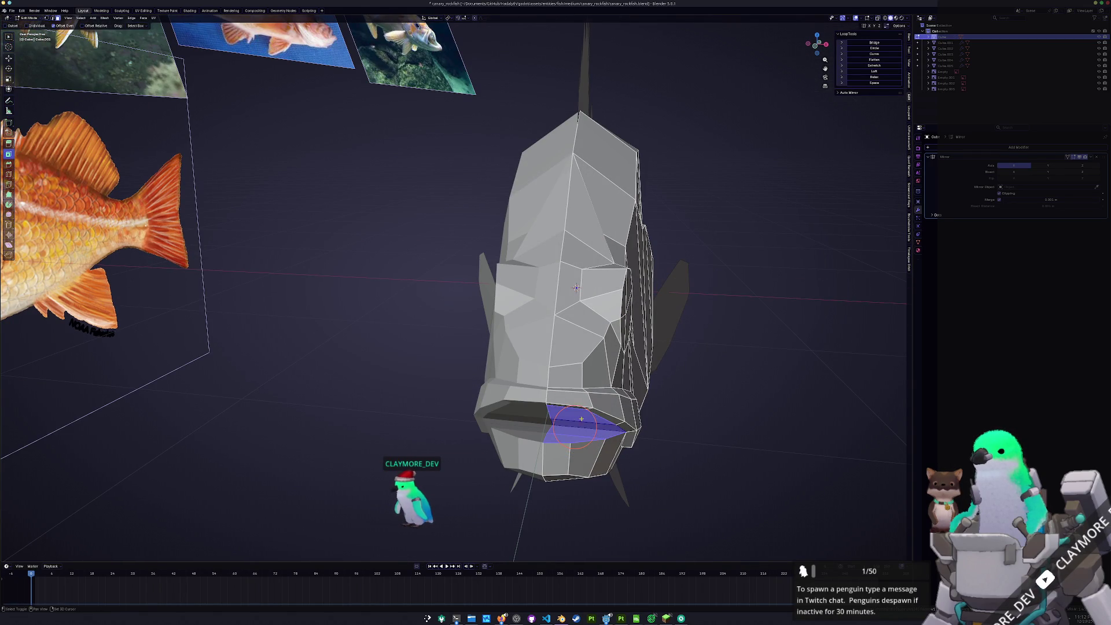
Inset the mouth faces, extrude them in place and push them inward with Alt+S shrink/fatten
{"action": "middle_click_drag", "start_coordinate": [588, 419], "coordinate": [683, 447]}
{"action": "key", "text": "i"}
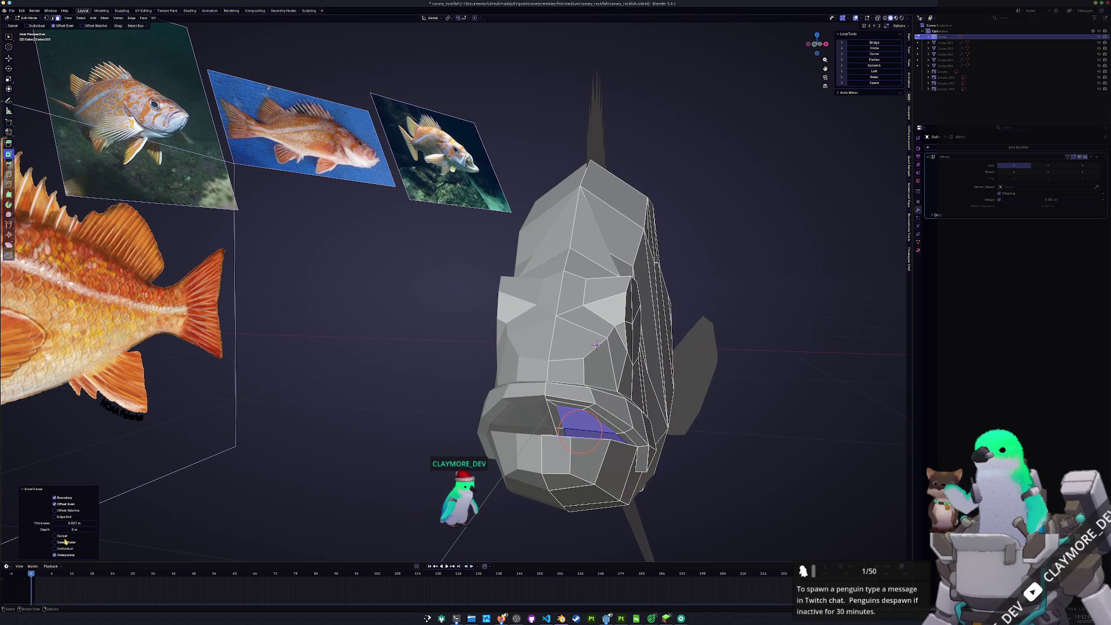
{"action": "middle_click_drag", "start_coordinate": [397, 467], "coordinate": [367, 476]}
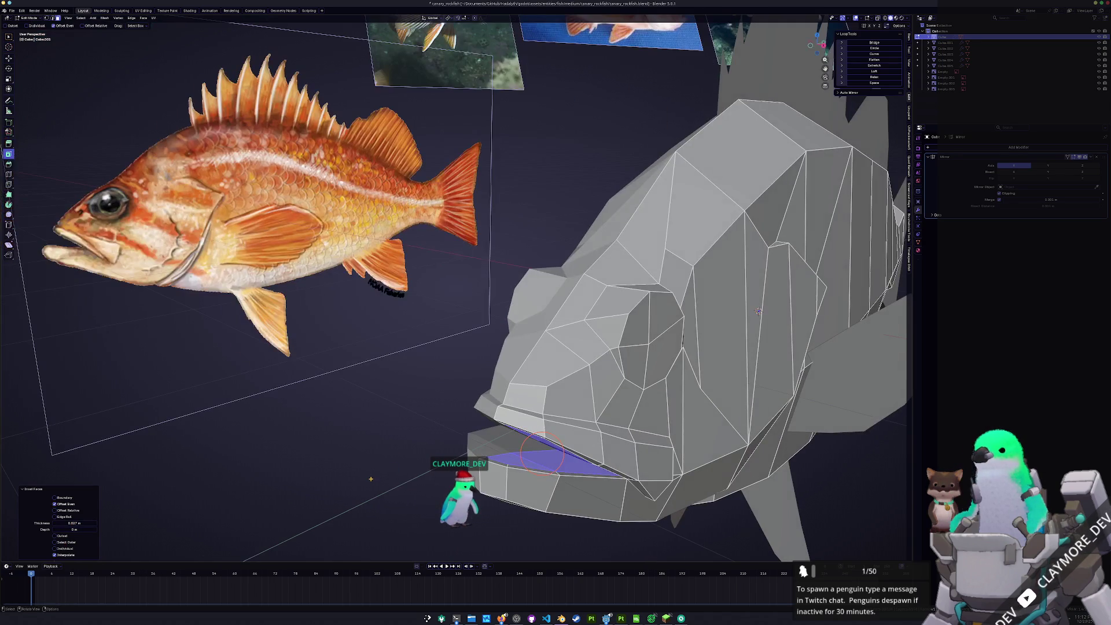
{"action": "key", "text": "e"}
{"action": "key", "text": "Escape"}
{"action": "key", "text": "alt+s"}
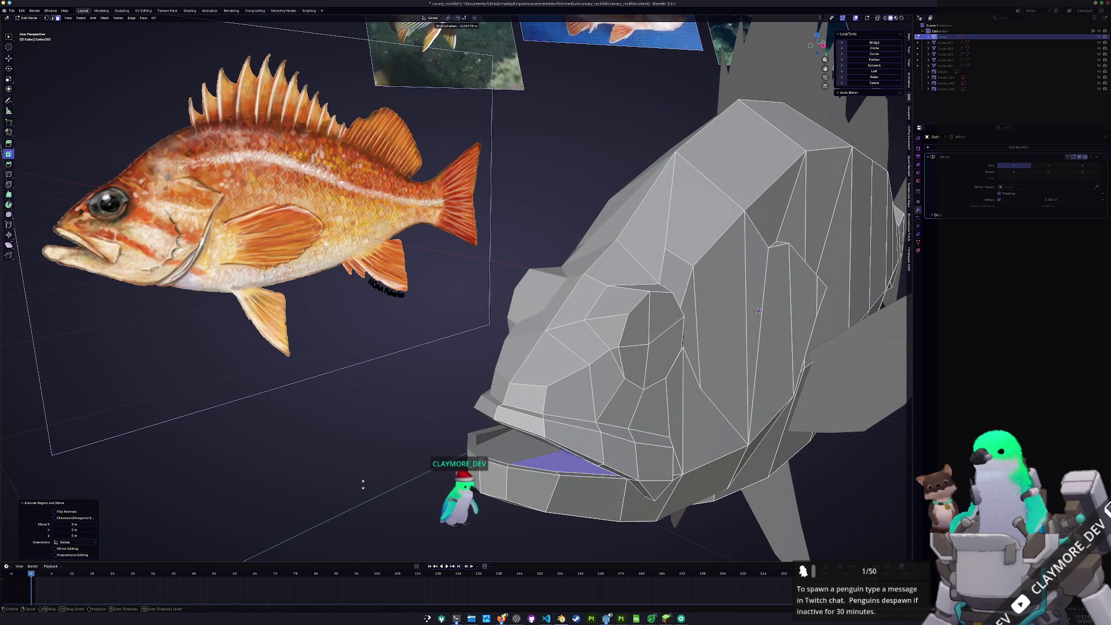
{"action": "left_click", "coordinate": [369, 482]}
{"action": "key", "text": "KP_3"}
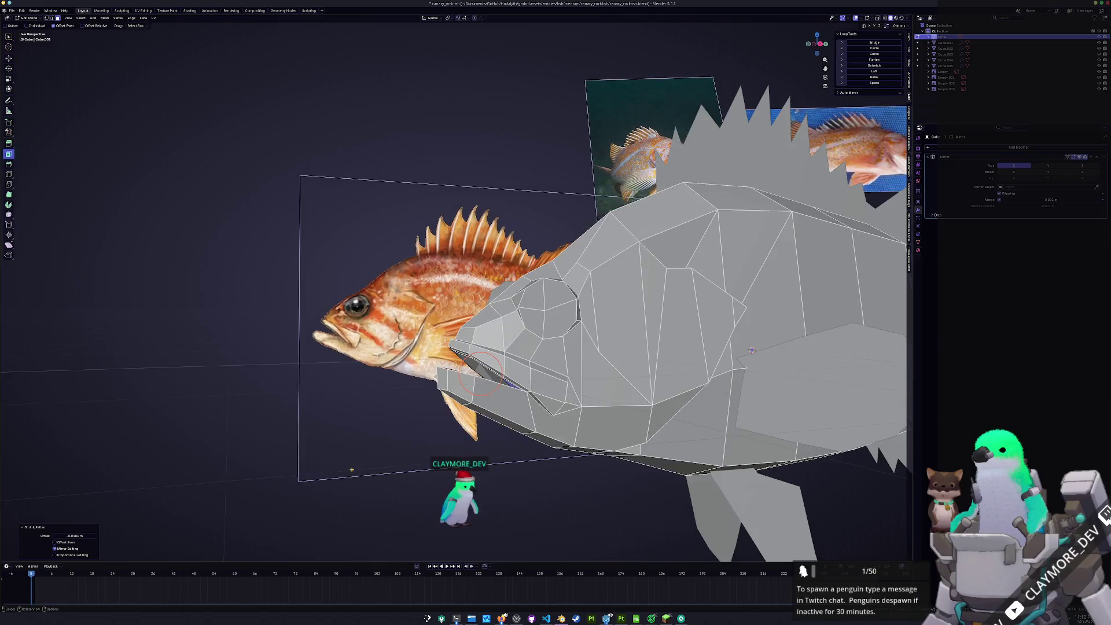
{"action": "scroll", "coordinate": [348, 466], "scroll_direction": "up", "scroll_amount": 3}
{"action": "key", "text": "alt+z"}
{"action": "middle_click_drag", "start_coordinate": [435, 442], "coordinate": [443, 381], "text": "shift"}
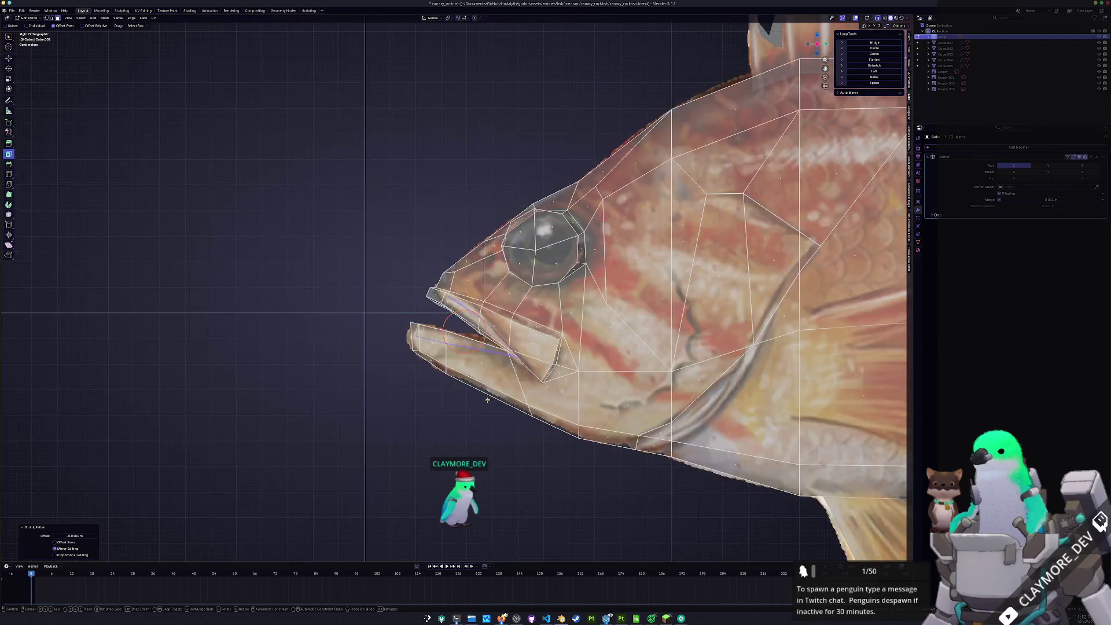
Move the lip vertices forward along Y and scale them vertically along Z
{"action": "key", "text": "g"}
{"action": "key", "text": "y"}
{"action": "left_click", "coordinate": [496, 405]}
{"action": "key", "text": "g"}
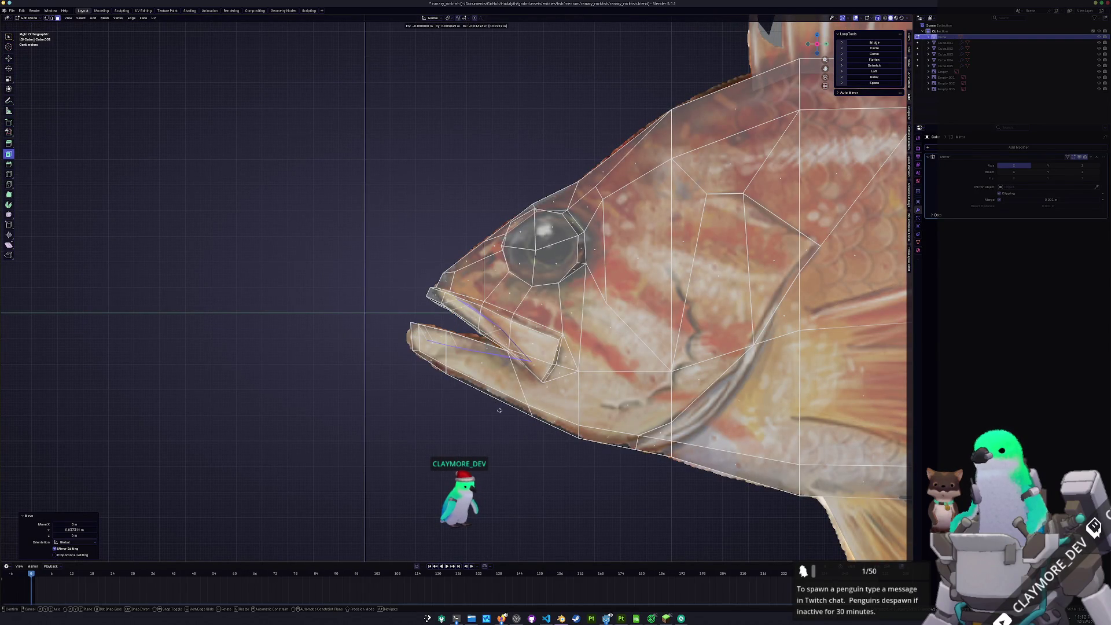
{"action": "left_click", "coordinate": [499, 410]}
{"action": "key", "text": "s"}
{"action": "key", "text": "z"}
{"action": "left_click", "coordinate": [590, 365]}
Rotate and reposition the lip vertices to follow the reference jaws, then check in Object Mode
{"action": "key", "text": "r"}
{"action": "left_click", "coordinate": [602, 359]}
{"action": "key", "text": "g"}
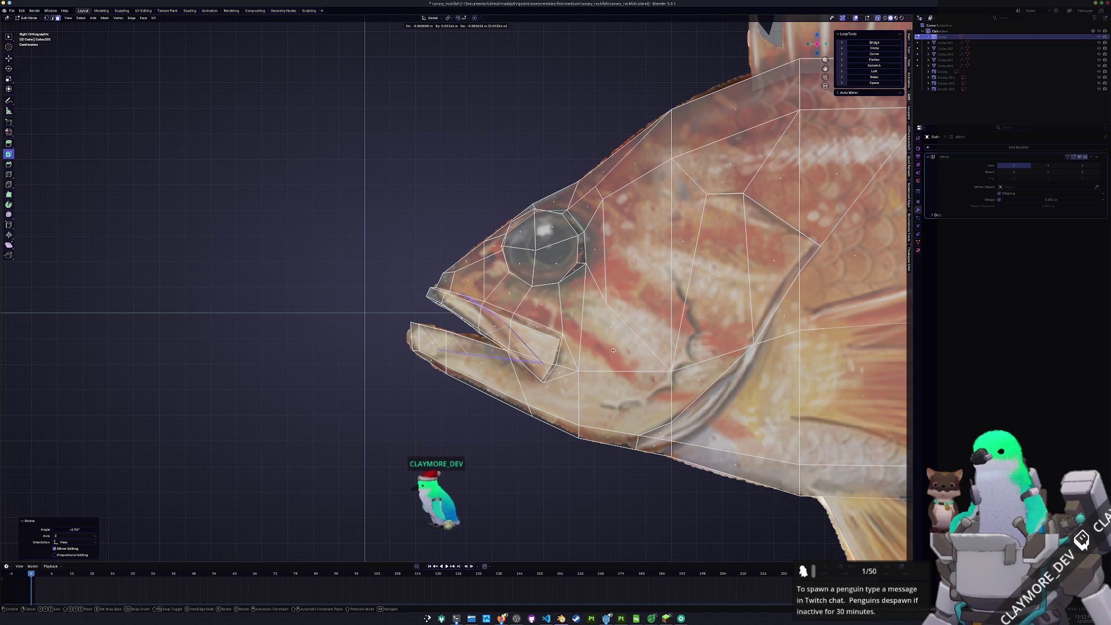
{"action": "left_click", "coordinate": [614, 351]}
{"action": "key", "text": "g"}
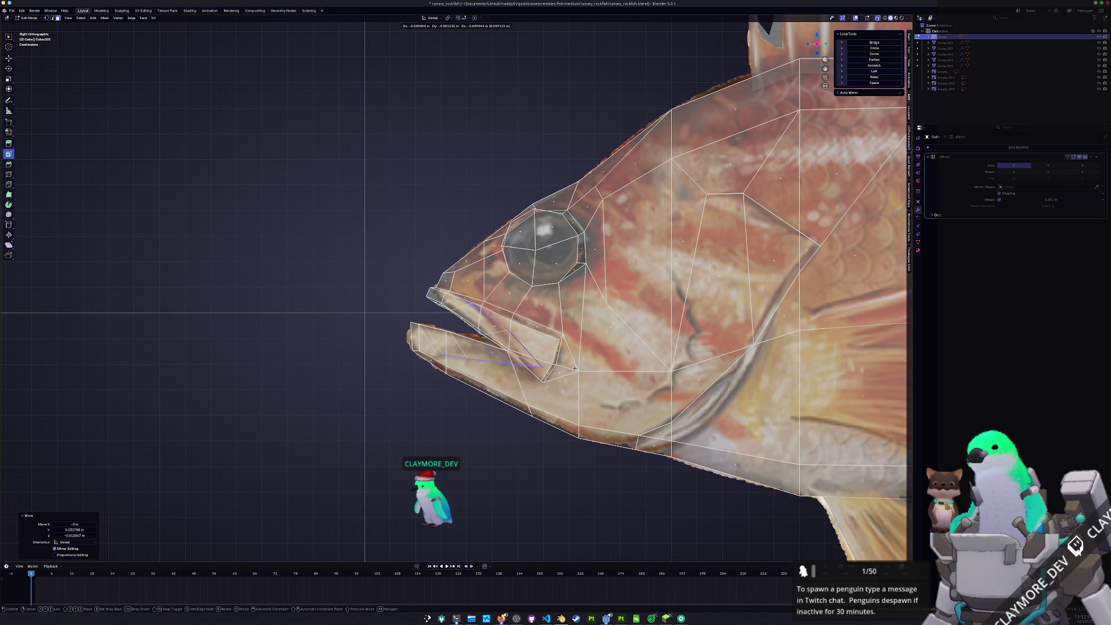
{"action": "left_click", "coordinate": [576, 368]}
{"action": "key", "text": "Tab"}
{"action": "mouse_move", "coordinate": [576, 368]}
{"action": "middle_mouse_down"}
{"action": "mouse_move", "coordinate": [596, 382]}
{"action": "mouse_move", "coordinate": [478, 422]}
{"action": "mouse_move", "coordinate": [532, 410]}
{"action": "mouse_move", "coordinate": [531, 431]}
{"action": "mouse_move", "coordinate": [461, 407]}
{"action": "mouse_move", "coordinate": [446, 415]}
{"action": "mouse_move", "coordinate": [510, 353]}
{"action": "middle_mouse_up"}
{"action": "scroll", "coordinate": [590, 278], "scroll_direction": "up", "scroll_amount": 3}
Select the four eye faces and inset them
{"action": "key", "text": "Tab"}
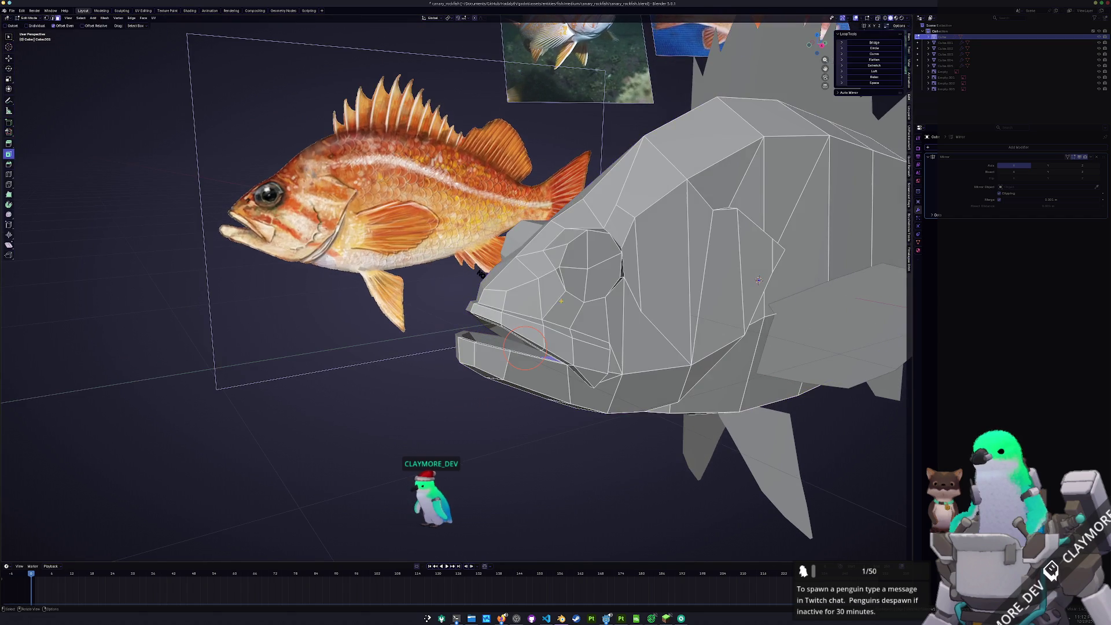
{"action": "left_click", "coordinate": [605, 272]}
{"action": "left_click", "coordinate": [572, 283], "text": "shift"}
{"action": "left_click", "coordinate": [586, 249], "text": "shift"}
{"action": "left_click", "coordinate": [605, 243], "text": "shift"}
{"action": "key", "text": "i"}
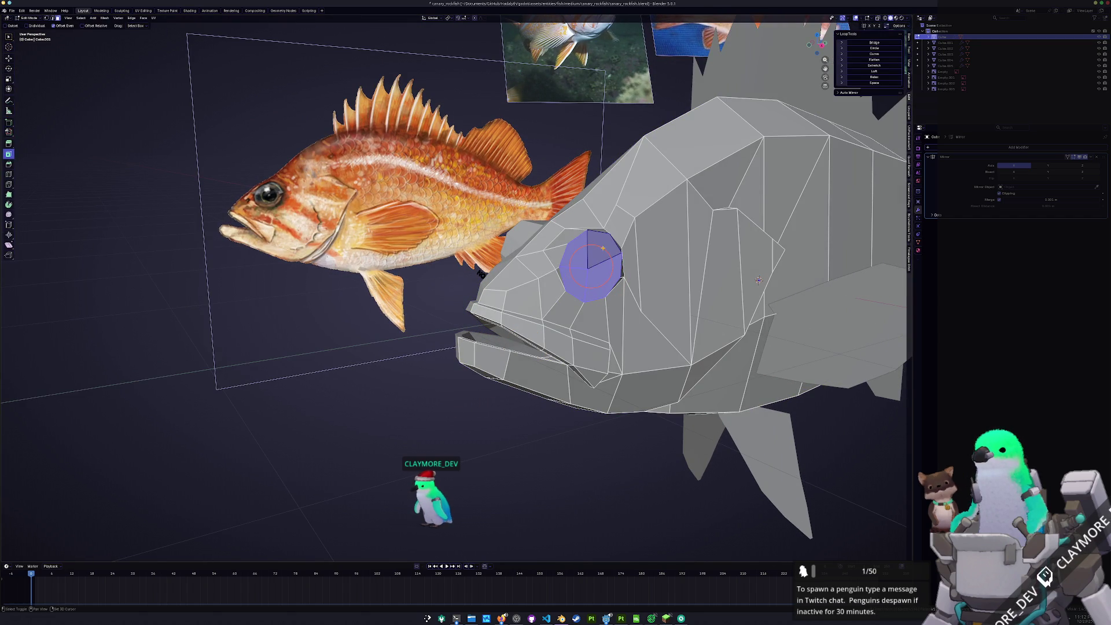
{"action": "left_click", "coordinate": [643, 301]}
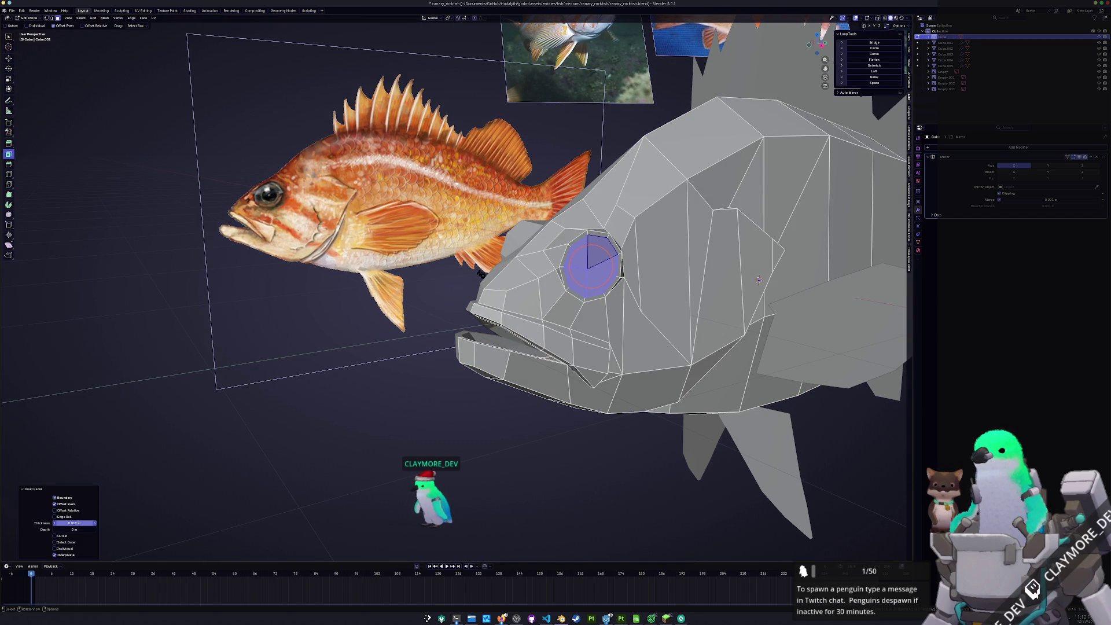
Extrude the inset eye faces and scale them down into a smaller, set-in eye
{"action": "middle_click_drag", "start_coordinate": [405, 289], "coordinate": [365, 287]}
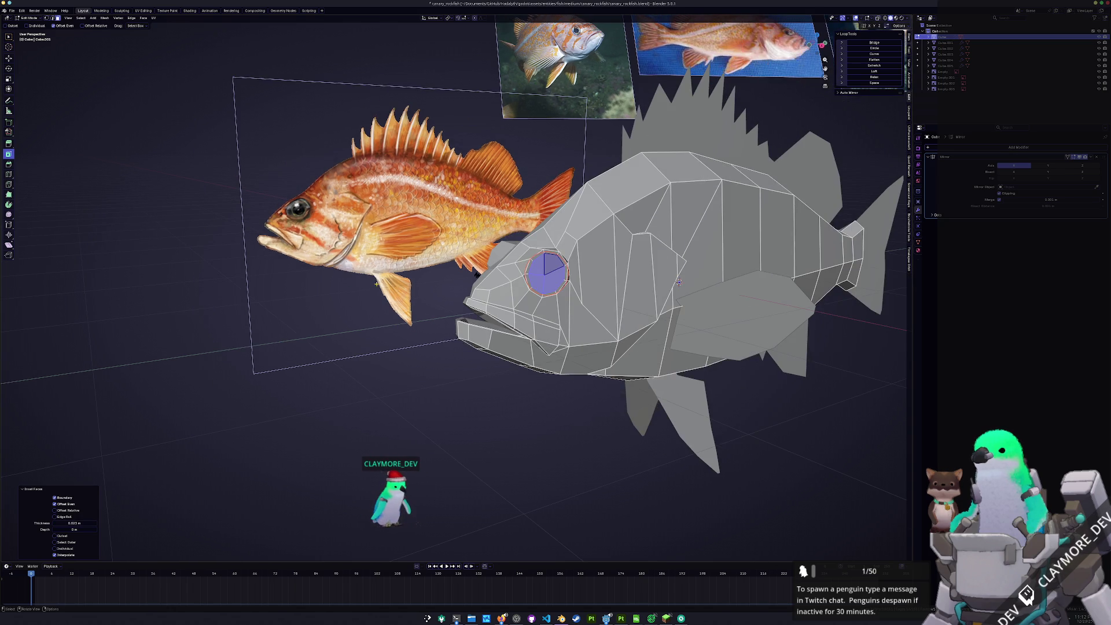
{"action": "scroll", "coordinate": [475, 273], "scroll_direction": "up", "scroll_amount": 1}
{"action": "mouse_move", "coordinate": [479, 273]}
{"action": "middle_mouse_down"}
{"action": "mouse_move", "coordinate": [532, 307]}
{"action": "mouse_move", "coordinate": [589, 174]}
{"action": "middle_mouse_up"}
{"action": "key", "text": "e"}
{"action": "left_click", "coordinate": [594, 302]}
{"action": "key", "text": "s"}
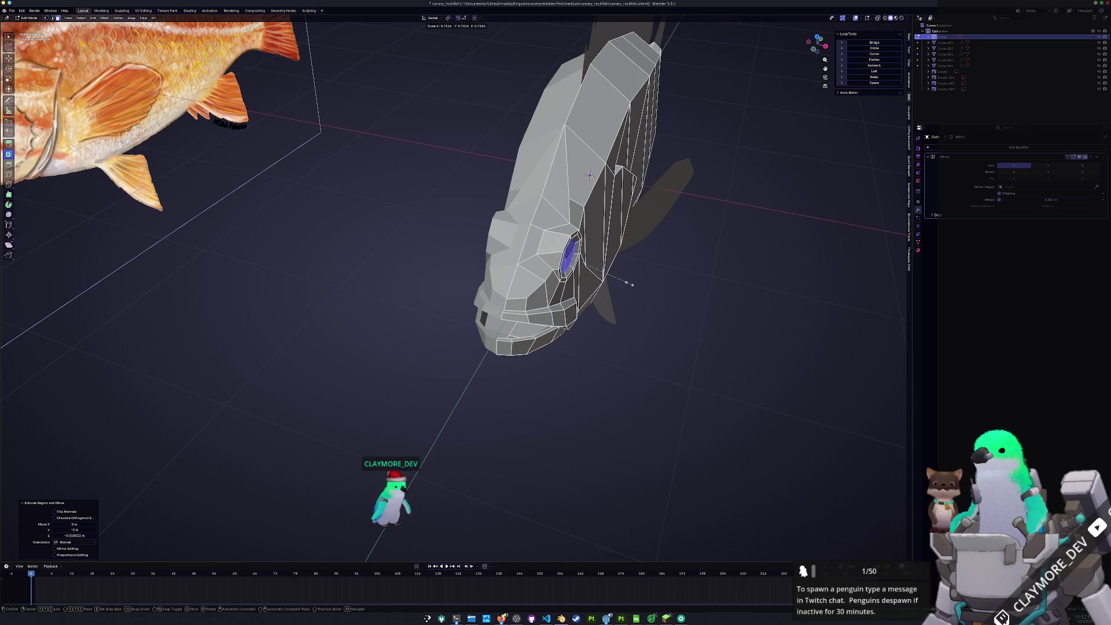
{"action": "left_click", "coordinate": [610, 280]}
{"action": "mouse_move", "coordinate": [610, 280]}
{"action": "middle_mouse_down"}
{"action": "mouse_move", "coordinate": [611, 265]}
{"action": "mouse_move", "coordinate": [544, 274]}
{"action": "mouse_move", "coordinate": [556, 278]}
{"action": "mouse_move", "coordinate": [494, 317]}
{"action": "mouse_move", "coordinate": [508, 311]}
{"action": "mouse_move", "coordinate": [550, 332]}
{"action": "mouse_move", "coordinate": [596, 294]}
{"action": "middle_mouse_up"}
Slide an edge along the fish's upper head and check the shape in object mode
{"action": "key", "text": "g"}
{"action": "key", "text": "x"}
{"action": "right_click", "coordinate": [608, 267]}
{"action": "key", "text": "g"}
{"action": "key", "text": "g"}
{"action": "left_click", "coordinate": [495, 318]}
{"action": "scroll", "coordinate": [494, 318], "scroll_direction": "down", "scroll_amount": 4}
{"action": "key", "text": "Tab"}
{"action": "scroll", "coordinate": [554, 336], "scroll_direction": "up", "scroll_amount": 3}
{"action": "key", "text": "Tab"}
Slide a head edge into place and shift it vertically from a front view
{"action": "left_click_drag", "start_coordinate": [582, 289], "coordinate": [576, 288]}
{"action": "mouse_move", "coordinate": [576, 288]}
{"action": "middle_mouse_down"}
{"action": "mouse_move", "coordinate": [584, 324]}
{"action": "mouse_move", "coordinate": [567, 265]}
{"action": "mouse_move", "coordinate": [557, 296]}
{"action": "middle_mouse_up"}
{"action": "key", "text": "g"}
{"action": "key", "text": "z"}
{"action": "left_click", "coordinate": [570, 262]}
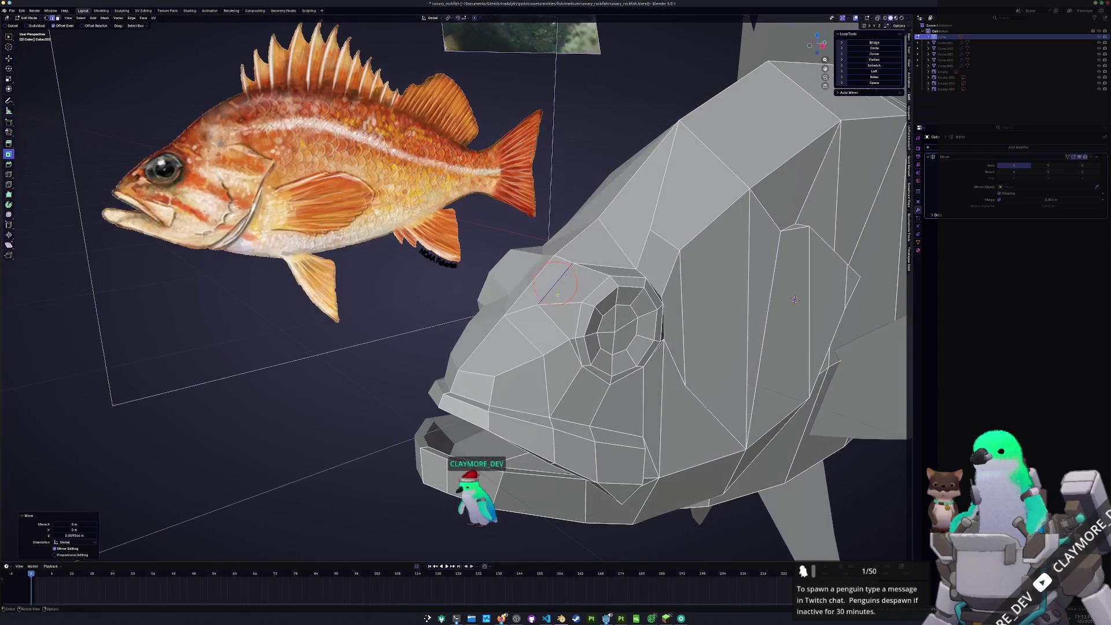
Move the edge above the eye vertically twice, then return to object mode and deselect the fish
{"action": "left_click", "coordinate": [616, 243]}
{"action": "key", "text": "g"}
{"action": "key", "text": "z"}
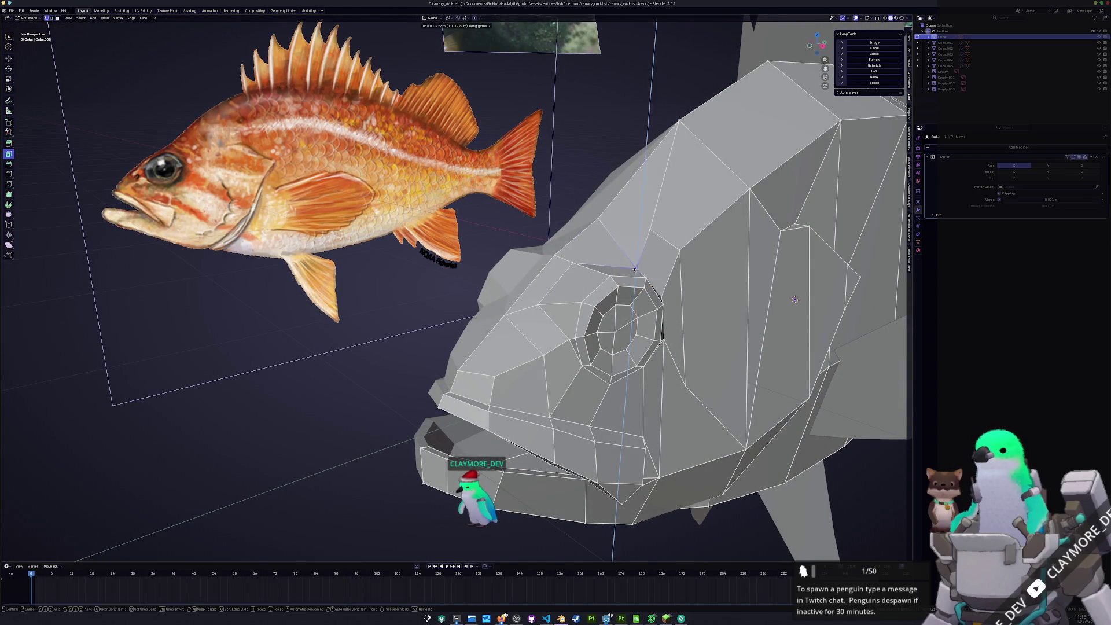
{"action": "left_click", "coordinate": [636, 266]}
{"action": "scroll", "coordinate": [636, 265], "scroll_direction": "up", "scroll_amount": 3}
{"action": "key", "text": "g"}
{"action": "key", "text": "z"}
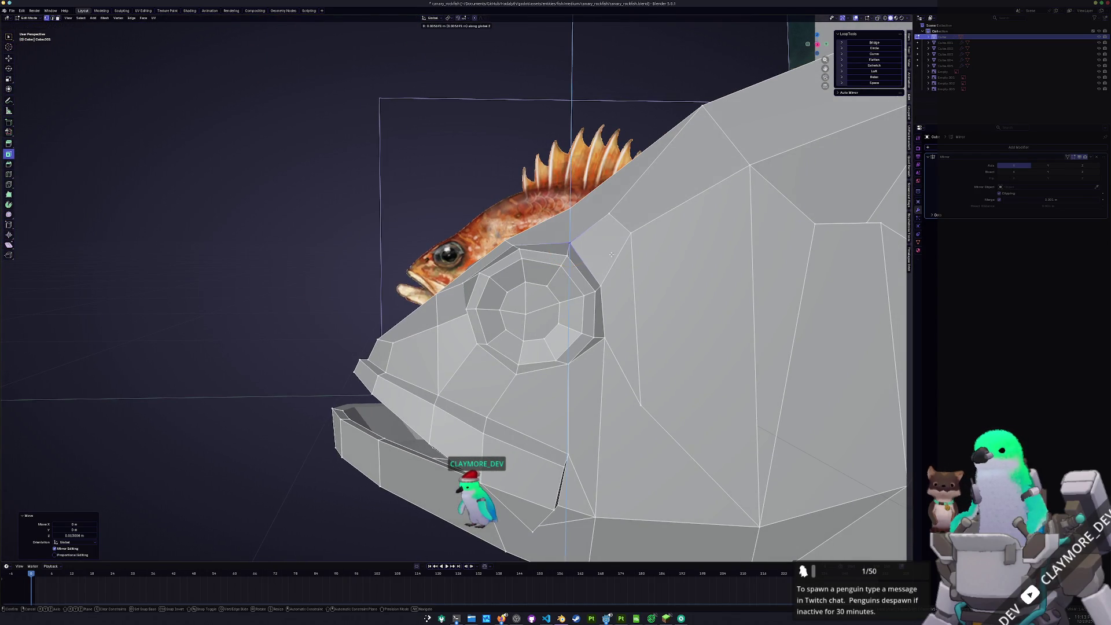
{"action": "left_click", "coordinate": [613, 249]}
{"action": "key", "text": "Tab"}
{"action": "scroll", "coordinate": [614, 249], "scroll_direction": "down", "scroll_amount": 3}
{"action": "mouse_move", "coordinate": [613, 249]}
{"action": "middle_mouse_down"}
{"action": "mouse_move", "coordinate": [626, 282]}
{"action": "mouse_move", "coordinate": [476, 431]}
{"action": "middle_mouse_up"}
{"action": "left_click", "coordinate": [481, 428]}
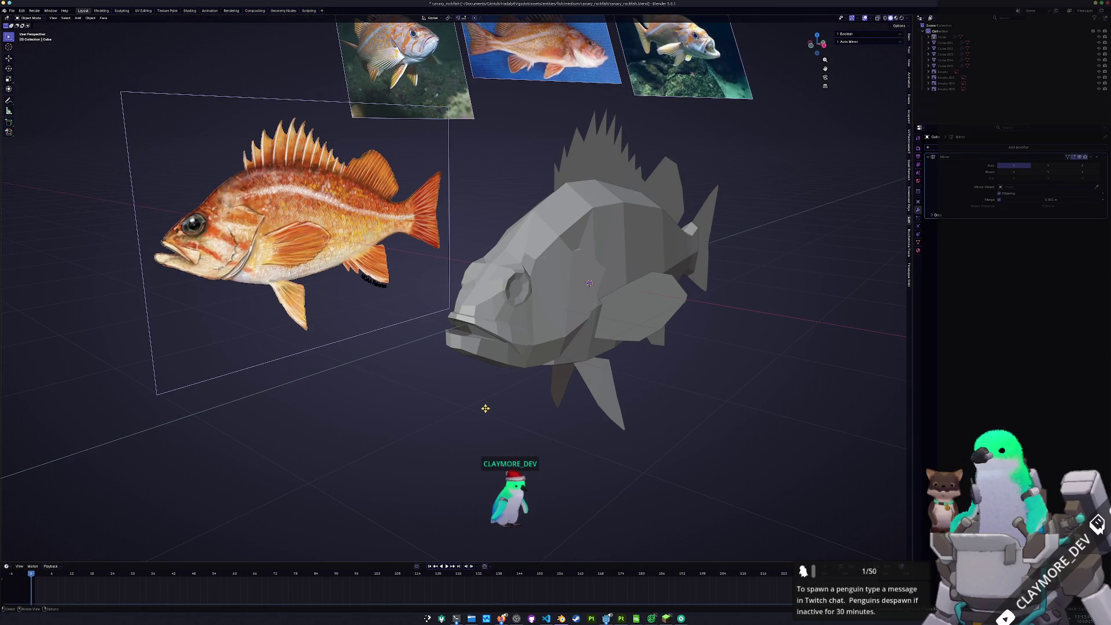
Capture a region screenshot of the fish with Spectacle and copy it to the clipboard
{"action": "key", "text": "Tab"}
{"action": "scroll", "coordinate": [476, 417], "scroll_direction": "up", "scroll_amount": 2}
{"action": "key", "text": "Tab"}
{"action": "key", "text": "Print"}
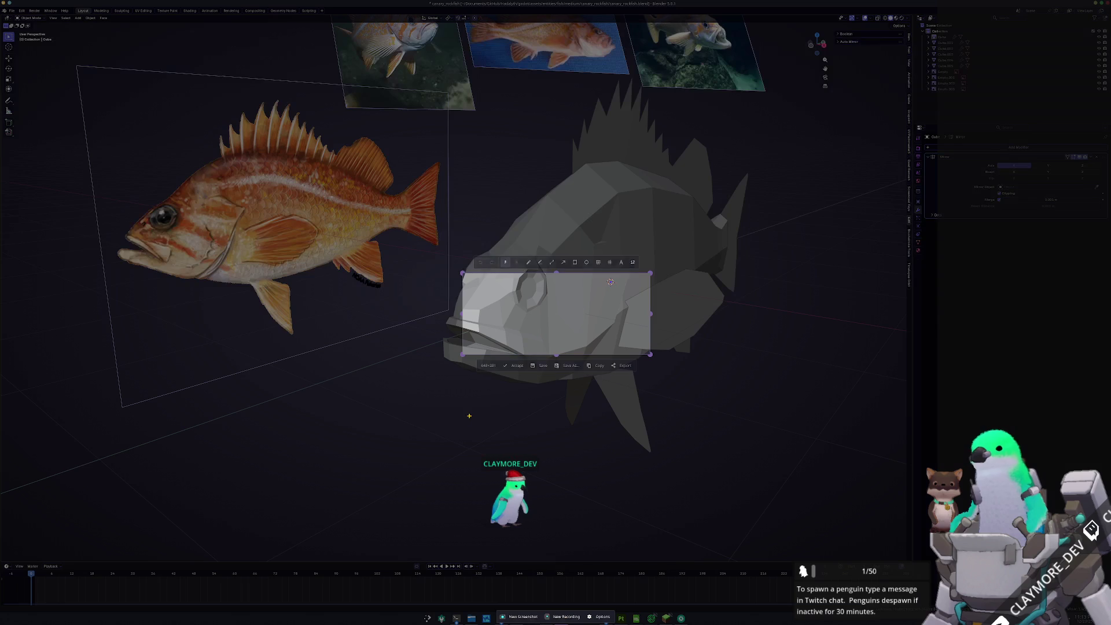
{"action": "mouse_move", "coordinate": [607, 351]}
{"action": "left_mouse_down"}
{"action": "mouse_move", "coordinate": [542, 300]}
{"action": "mouse_move", "coordinate": [489, 399]}
{"action": "mouse_move", "coordinate": [489, 430]}
{"action": "left_mouse_up"}
{"action": "key", "text": "Return"}
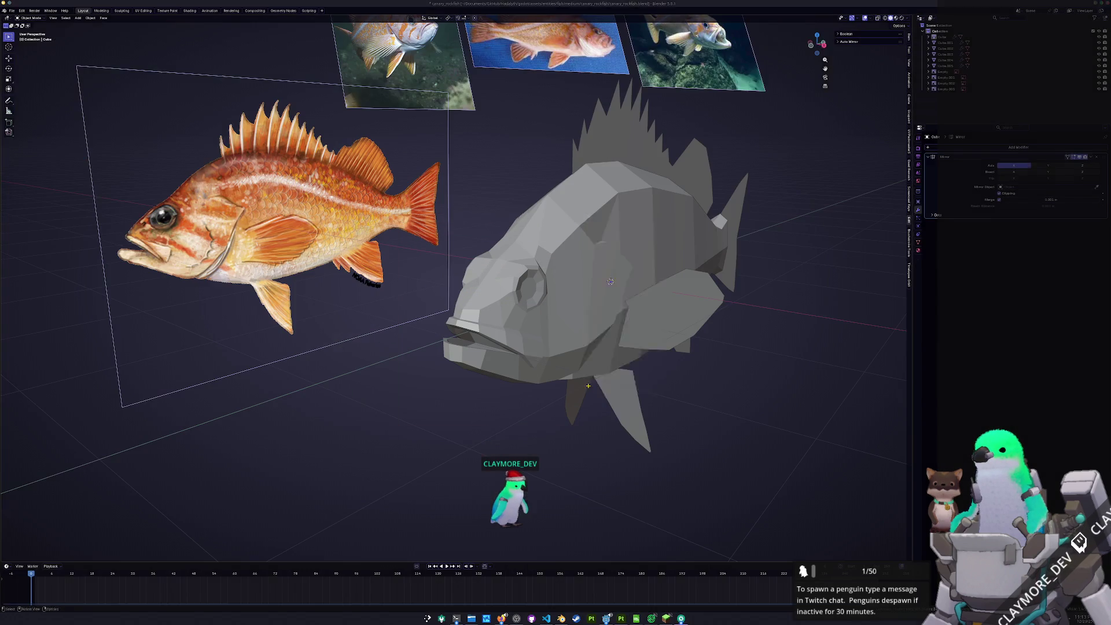
{"action": "key", "text": "Escape"}
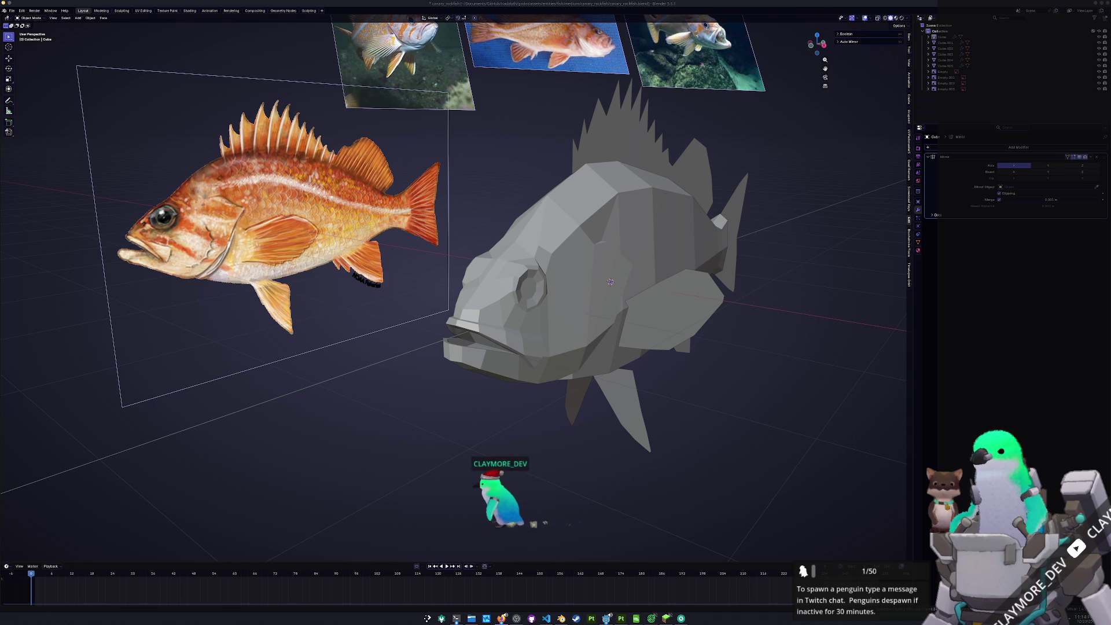
Select the fish mesh and enter edit mode, viewing the head straight on
{"action": "left_click", "coordinate": [534, 257]}
{"action": "key", "text": "Tab"}
{"action": "mouse_move", "coordinate": [611, 282]}
{"action": "middle_mouse_down"}
{"action": "mouse_move", "coordinate": [580, 362]}
{"action": "mouse_move", "coordinate": [547, 376]}
{"action": "mouse_move", "coordinate": [531, 358]}
{"action": "mouse_move", "coordinate": [578, 330]}
{"action": "middle_mouse_up"}
Edge-slide two lower jaw loops and vertex-slide a vertex on the fish's underside
{"action": "key", "text": "g"}
{"action": "key", "text": "g"}
{"action": "left_click", "coordinate": [542, 374]}
{"action": "key", "text": "g"}
{"action": "key", "text": "g"}
{"action": "left_click", "coordinate": [529, 360]}
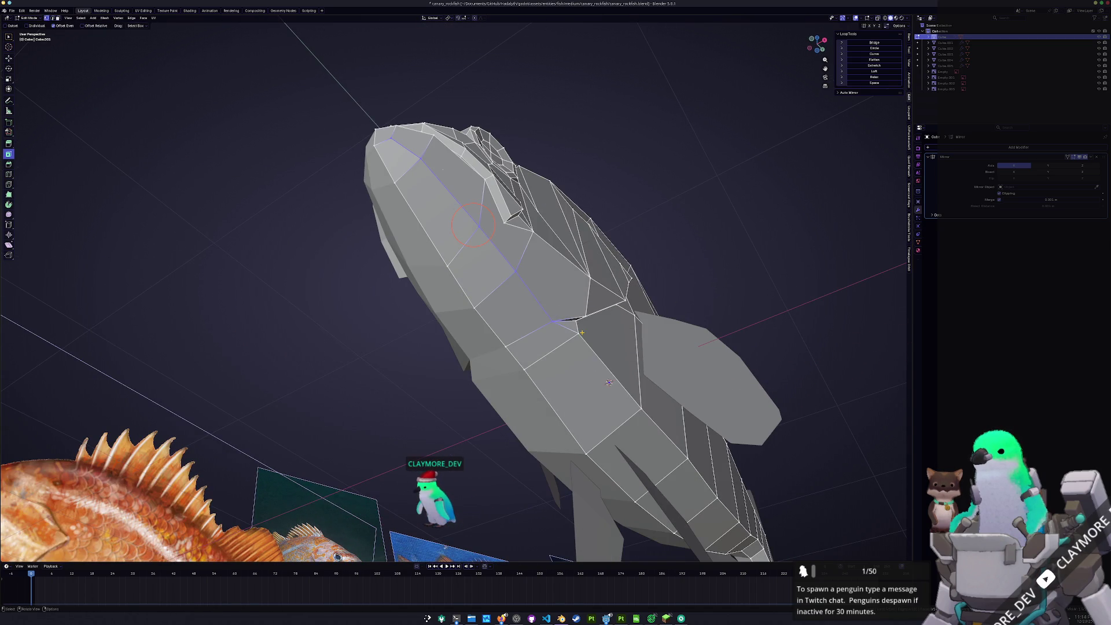
{"action": "left_click", "coordinate": [578, 335]}
{"action": "key", "text": "g"}
{"action": "key", "text": "g"}
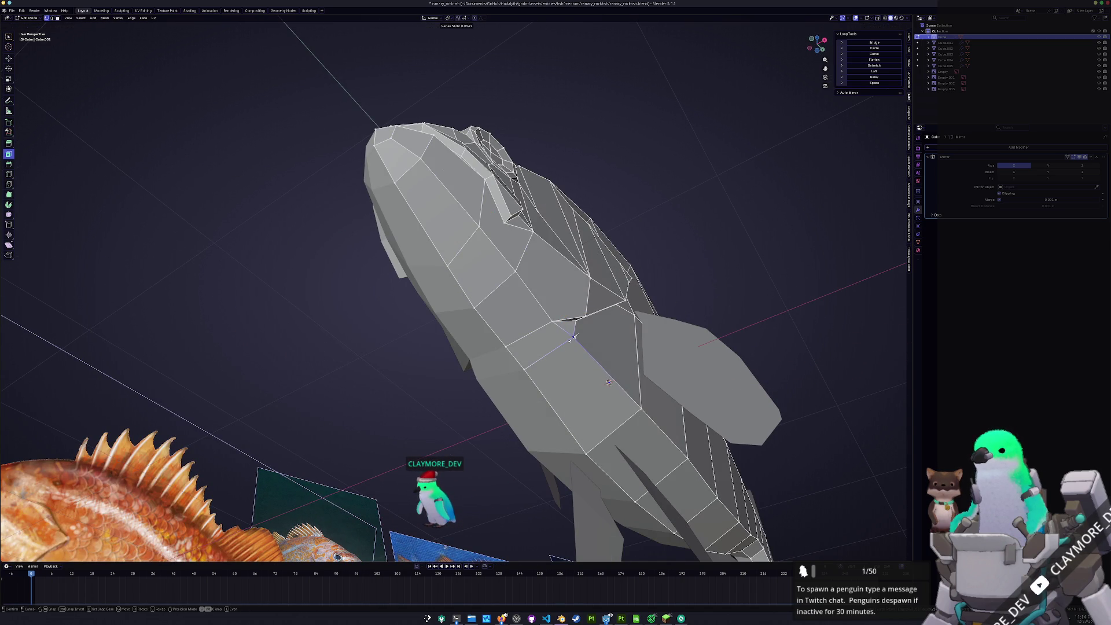
{"action": "left_click", "coordinate": [572, 338]}
{"action": "key", "text": "Tab"}
{"action": "mouse_move", "coordinate": [572, 339]}
{"action": "middle_mouse_down"}
{"action": "mouse_move", "coordinate": [591, 332]}
{"action": "mouse_move", "coordinate": [588, 377]}
{"action": "mouse_move", "coordinate": [607, 380]}
{"action": "mouse_move", "coordinate": [602, 387]}
{"action": "mouse_move", "coordinate": [538, 366]}
{"action": "middle_mouse_up"}
Edge-slide a snout edge in edge select mode, then return to object mode
{"action": "key", "text": "Tab"}
{"action": "scroll", "coordinate": [556, 367], "scroll_direction": "up", "scroll_amount": 3}
{"action": "key", "text": "2"}
{"action": "left_click", "coordinate": [430, 314]}
{"action": "key", "text": "g"}
{"action": "key", "text": "g"}
{"action": "left_click", "coordinate": [445, 317]}
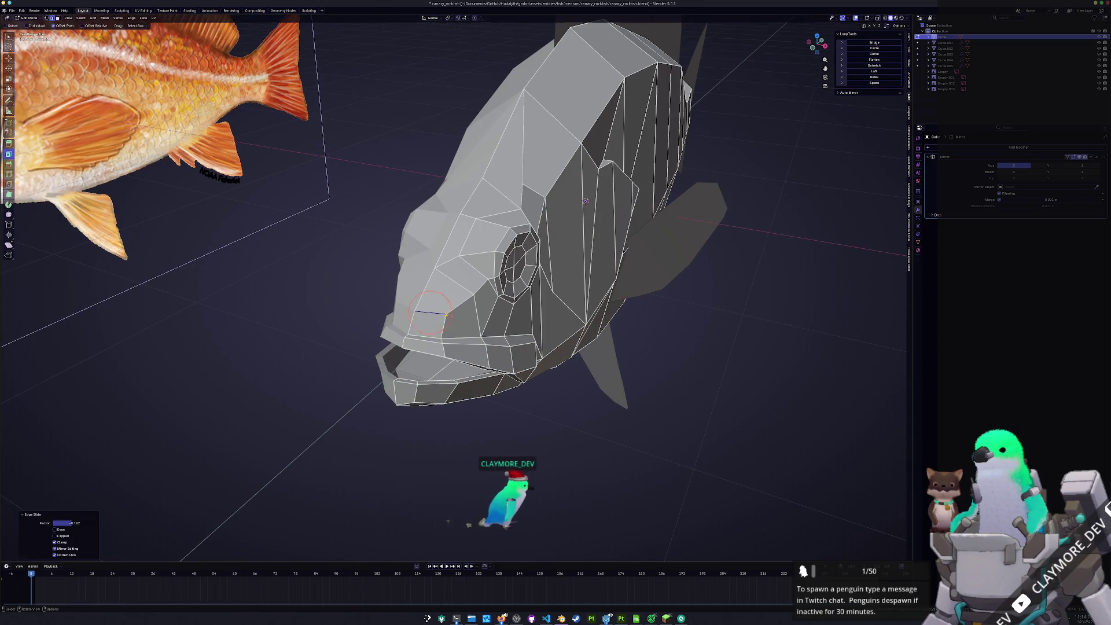
{"action": "scroll", "coordinate": [444, 317], "scroll_direction": "down", "scroll_amount": 3}
{"action": "middle_click_drag", "start_coordinate": [444, 317], "coordinate": [500, 300]}
{"action": "key", "text": "Tab"}
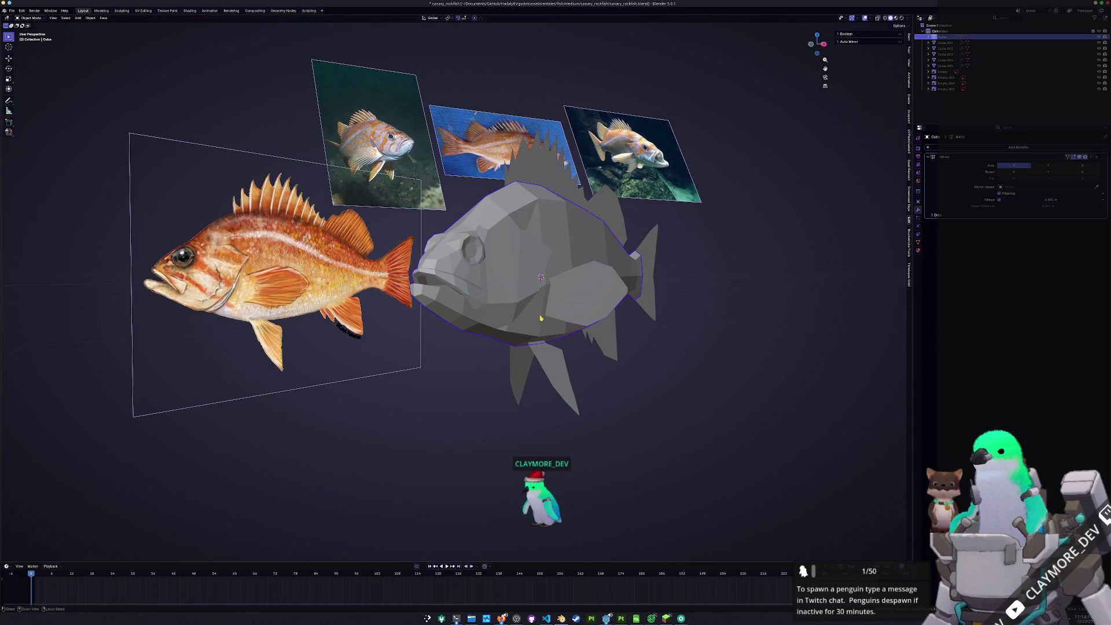
Select the four fin objects, including the dorsal fin, and add a Solidify modifier
{"action": "mouse_move", "coordinate": [634, 325]}
{"action": "middle_mouse_down"}
{"action": "mouse_move", "coordinate": [94, 367]}
{"action": "mouse_move", "coordinate": [50, 322]}
{"action": "mouse_move", "coordinate": [219, 314]}
{"action": "middle_mouse_up"}
{"action": "left_click", "coordinate": [536, 379]}
{"action": "left_click", "coordinate": [596, 309], "text": "shift"}
{"action": "left_click", "coordinate": [686, 380], "text": "shift"}
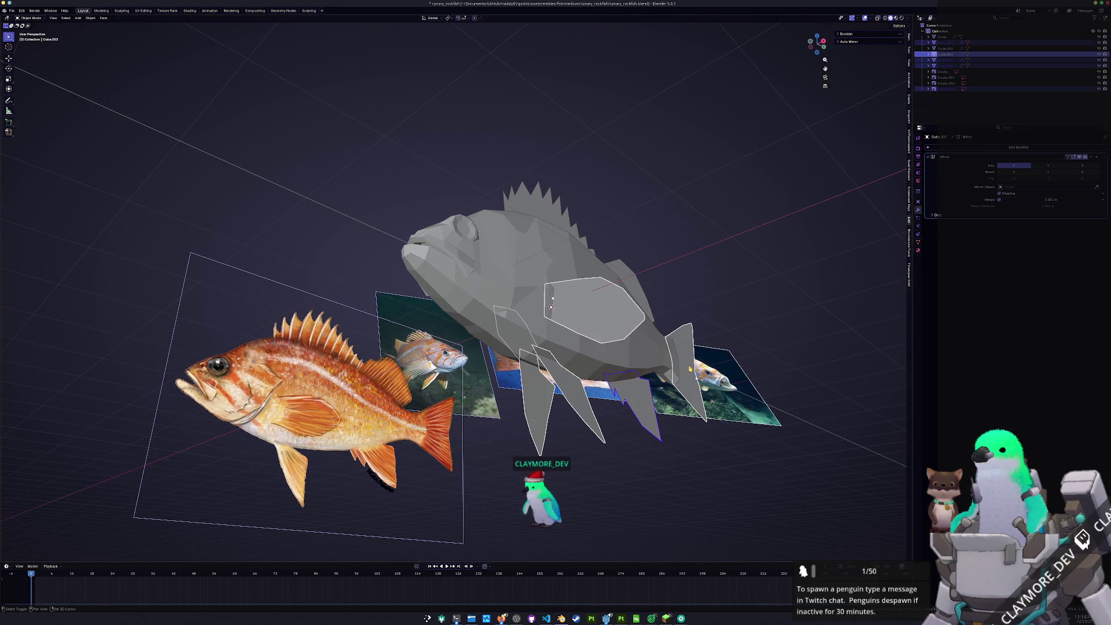
{"action": "left_click", "coordinate": [555, 220], "text": "shift"}
{"action": "left_click", "coordinate": [983, 148]}
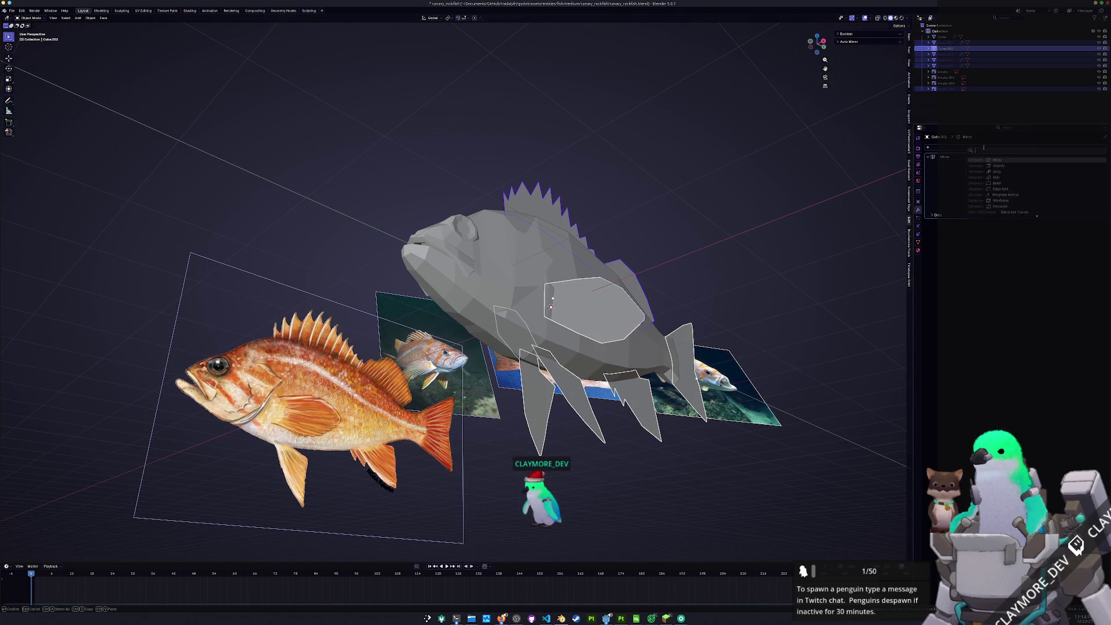
{"action": "left_click", "coordinate": [1003, 160]}
Apply the fins' scale with Ctrl+A and inspect the thickened fins
{"action": "key", "text": "ctrl+a"}
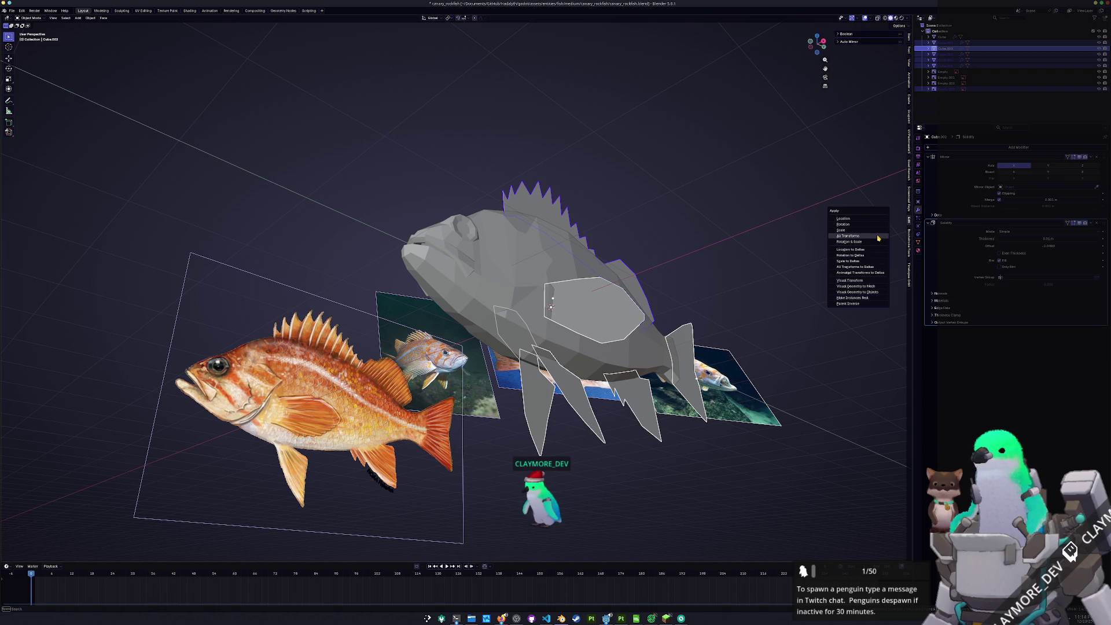
{"action": "left_click", "coordinate": [877, 232]}
{"action": "middle_click_drag", "start_coordinate": [877, 233], "coordinate": [919, 262]}
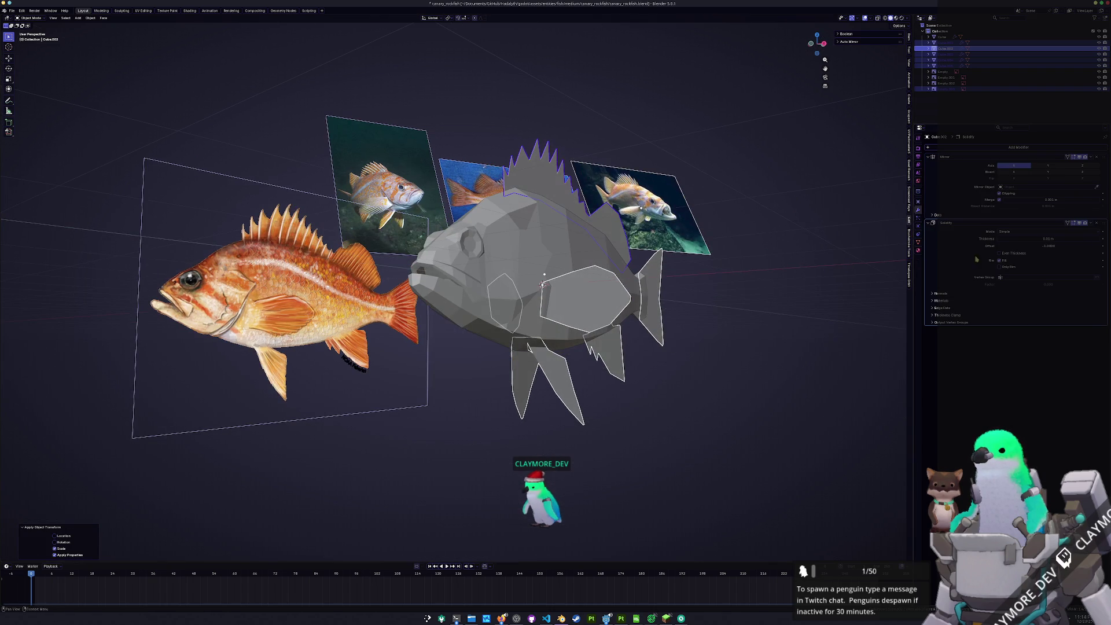
{"action": "left_click", "coordinate": [1077, 239], "text": "alt"}
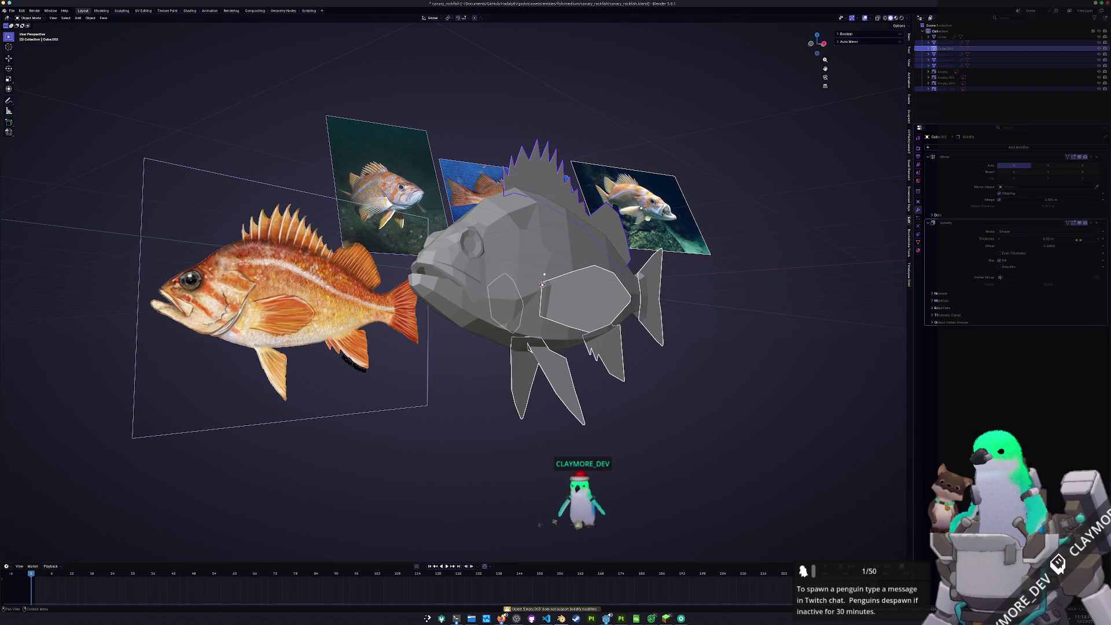
Apply scale again, then set the Solidify offset to 0 and thickness to 0.05 m
{"action": "middle_click_drag", "start_coordinate": [827, 240], "coordinate": [796, 332]}
{"action": "key", "text": "ctrl+a"}
{"action": "left_click", "coordinate": [797, 331]}
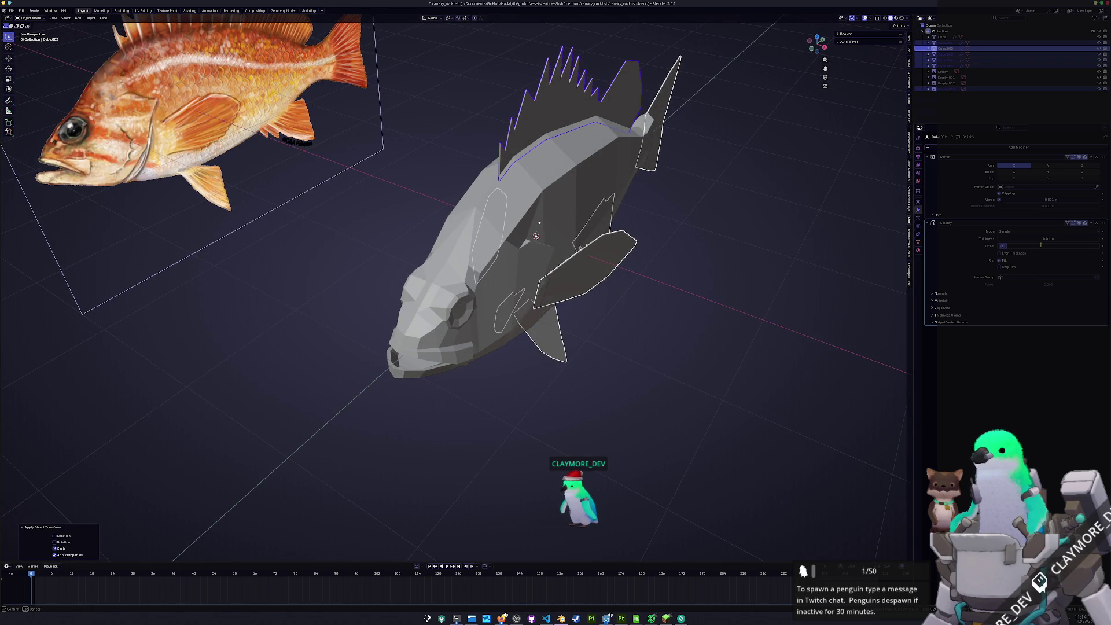
{"action": "key", "text": "Return"}
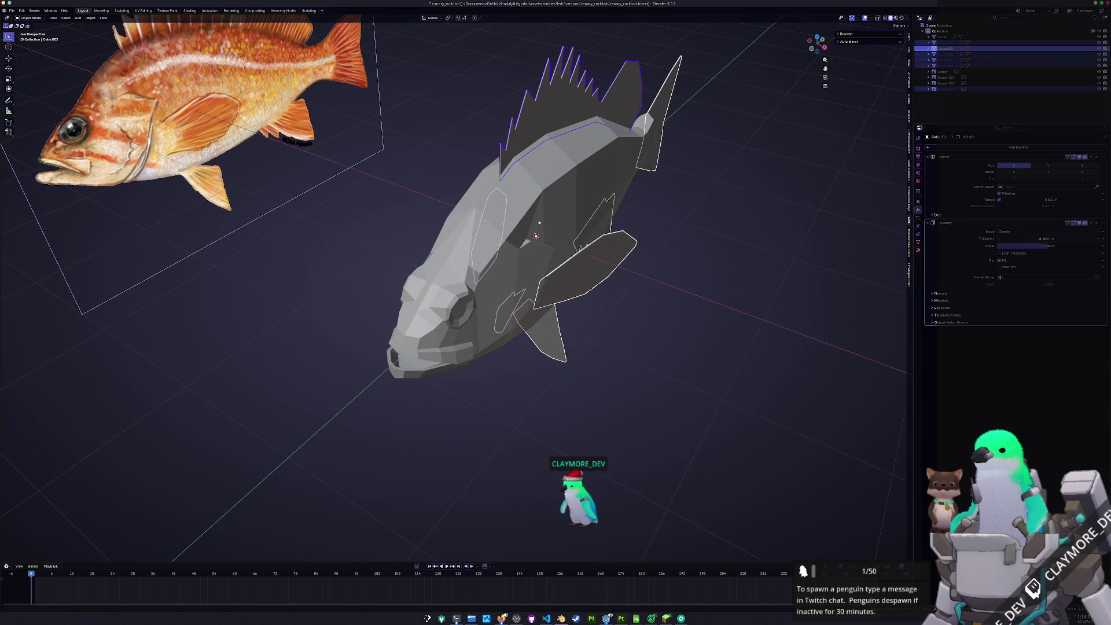
{"action": "mouse_move", "coordinate": [1047, 238]}
{"action": "left_mouse_down"}
{"action": "mouse_move", "coordinate": [1059, 238]}
{"action": "mouse_move", "coordinate": [1036, 239]}
{"action": "left_mouse_up"}
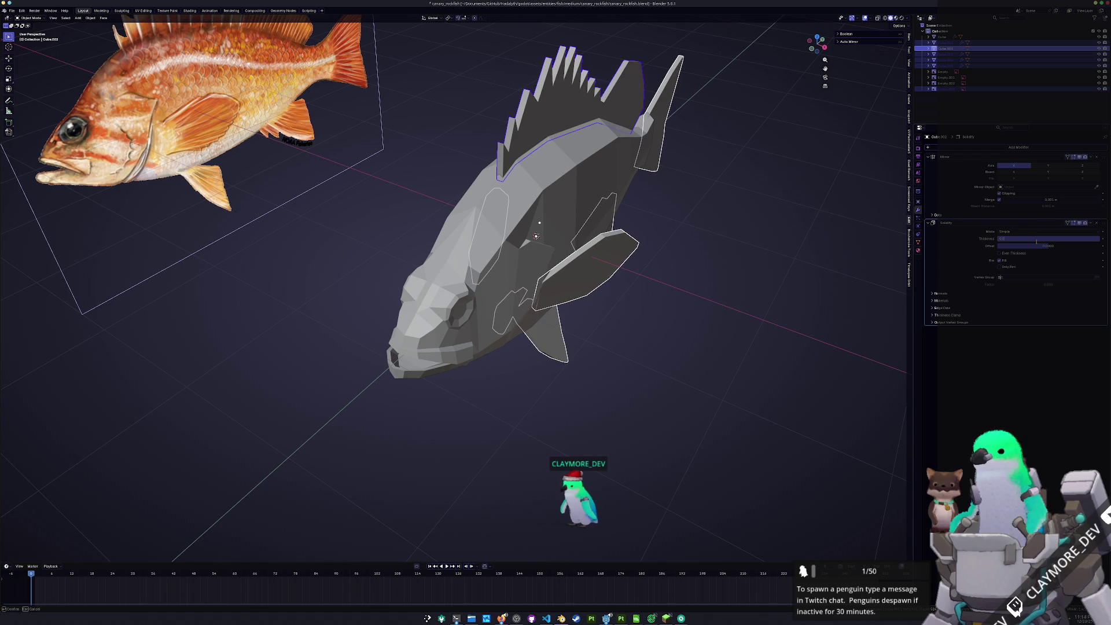
{"action": "left_click_drag", "start_coordinate": [1036, 242], "coordinate": [1038, 244]}
{"action": "mouse_move", "coordinate": [609, 212]}
{"action": "middle_mouse_down"}
{"action": "mouse_move", "coordinate": [677, 245]}
{"action": "mouse_move", "coordinate": [668, 228]}
{"action": "mouse_move", "coordinate": [610, 313]}
{"action": "middle_mouse_up"}
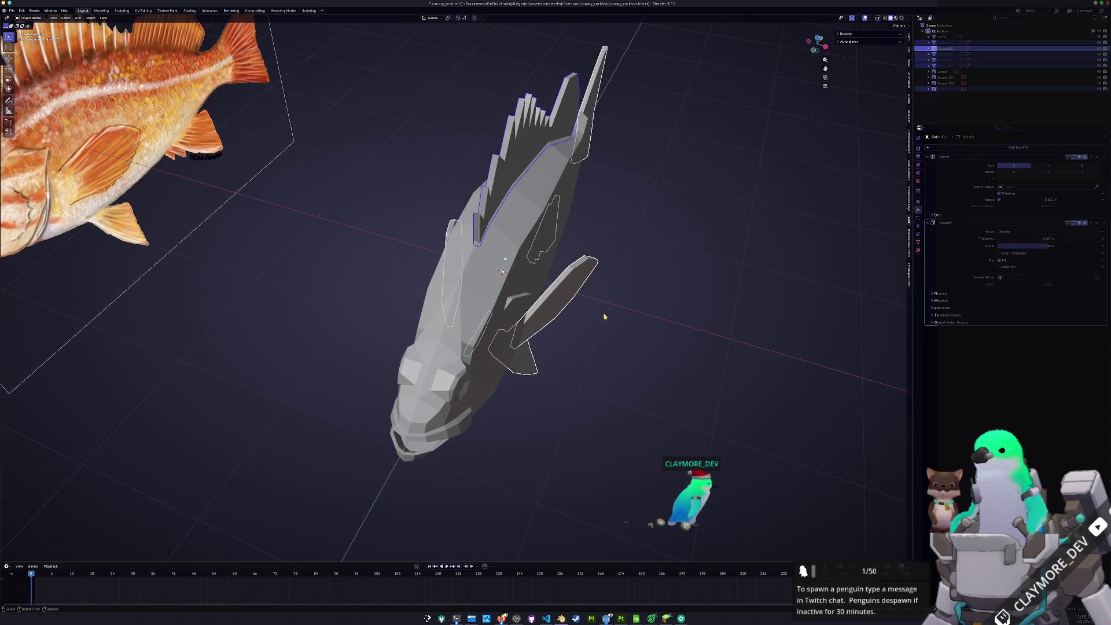
Rotate the pectoral fin outward, shift it along X and turn it about Z
{"action": "left_click", "coordinate": [556, 291]}
{"action": "key", "text": "Tab"}
{"action": "key", "text": "KP_7"}
{"action": "key", "text": "r"}
{"action": "left_click", "coordinate": [672, 231]}
{"action": "key", "text": "g"}
{"action": "key", "text": "x"}
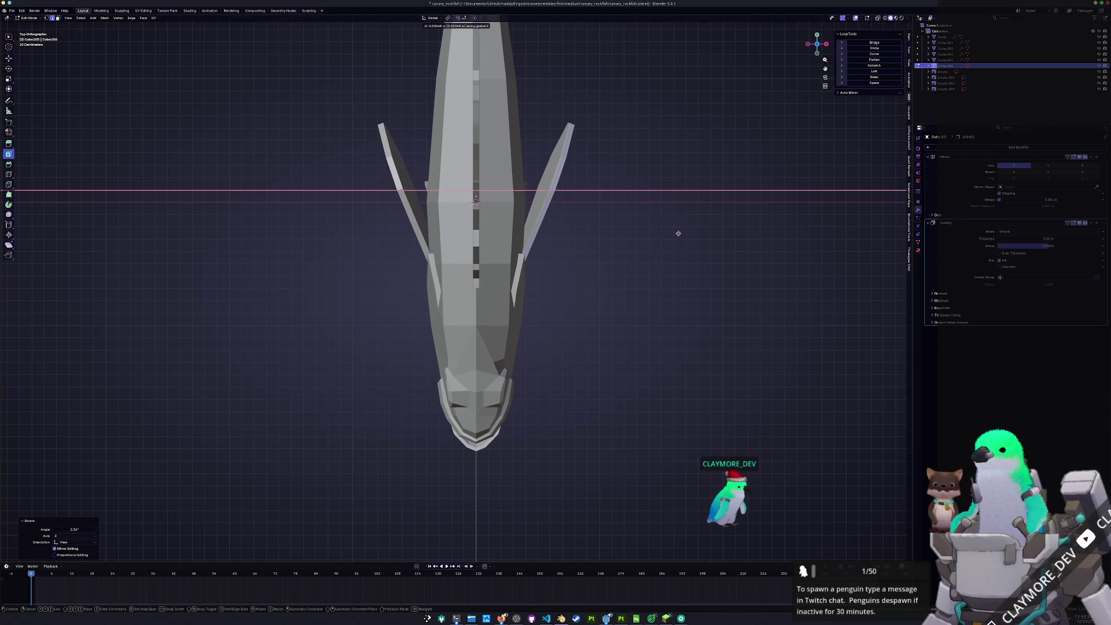
{"action": "left_click", "coordinate": [678, 234]}
{"action": "mouse_move", "coordinate": [678, 233]}
{"action": "middle_mouse_down"}
{"action": "mouse_move", "coordinate": [627, 208]}
{"action": "mouse_move", "coordinate": [634, 202]}
{"action": "mouse_move", "coordinate": [540, 381]}
{"action": "middle_mouse_up"}
{"action": "key", "text": "r"}
{"action": "key", "text": "z"}
{"action": "left_click", "coordinate": [635, 201]}
{"action": "key", "text": "Tab"}
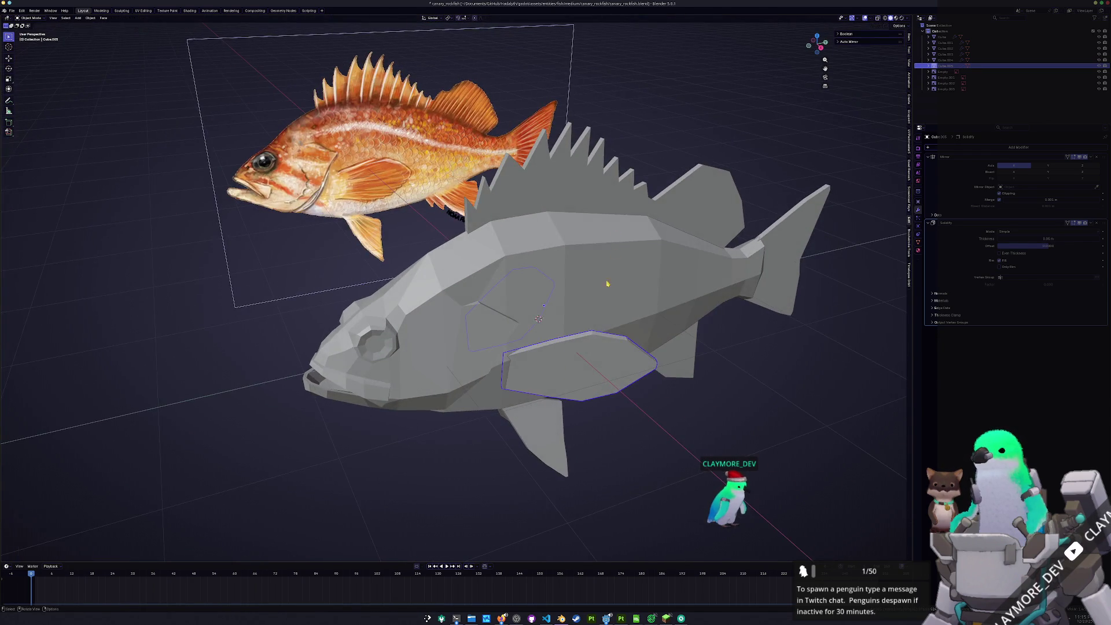
{"action": "scroll", "coordinate": [540, 382], "scroll_direction": "down", "scroll_amount": 2}
Remove the Mirror modifier from the dorsal fin
{"action": "left_click", "coordinate": [503, 385], "text": "shift"}
{"action": "left_click", "coordinate": [943, 54]}
{"action": "left_click", "coordinate": [943, 42], "text": "ctrl"}
{"action": "left_click", "coordinate": [943, 48], "text": "ctrl"}
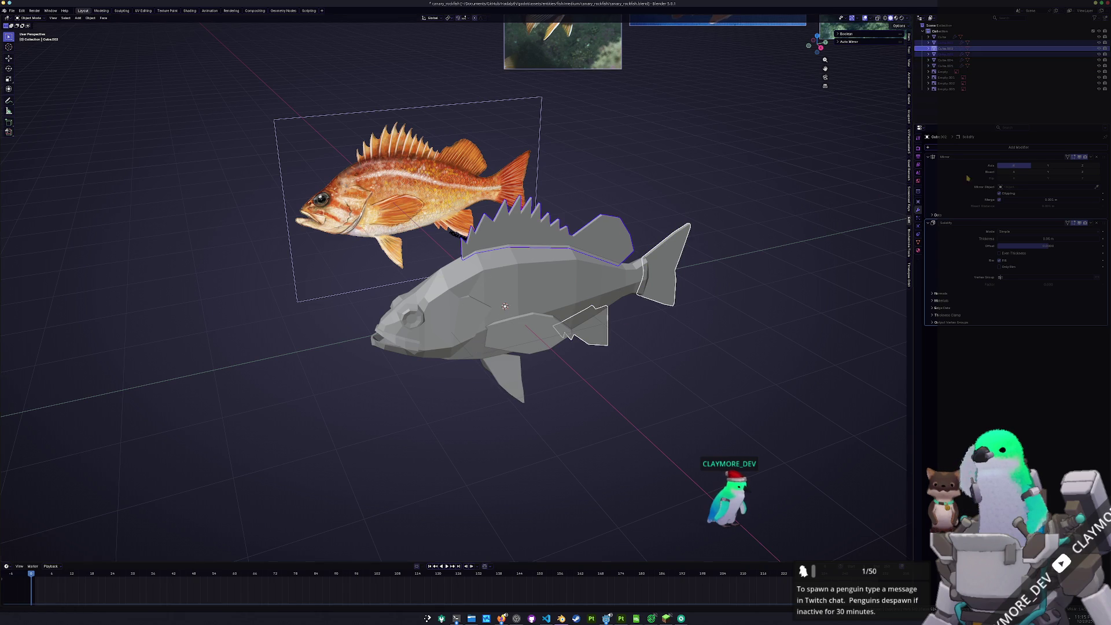
{"action": "left_click", "coordinate": [1097, 157]}
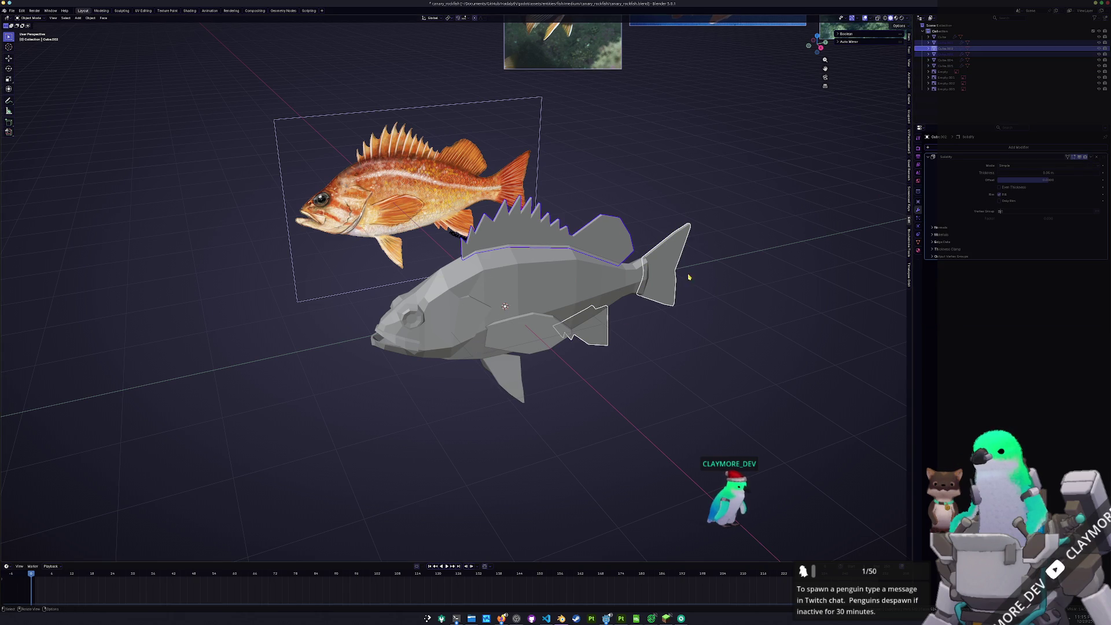
Select the tail, rear, pectoral and pelvic fins with the body, ending on the tail fin
{"action": "left_click", "coordinate": [672, 284]}
{"action": "left_click", "coordinate": [589, 343]}
{"action": "left_click", "coordinate": [524, 339]}
{"action": "left_click", "coordinate": [504, 391], "text": "shift"}
{"action": "left_click", "coordinate": [665, 272], "text": "shift"}
{"action": "left_click", "coordinate": [590, 333], "text": "shift"}
{"action": "left_click", "coordinate": [579, 260], "text": "shift"}
{"action": "scroll", "coordinate": [666, 279], "scroll_direction": "up", "scroll_amount": 3}
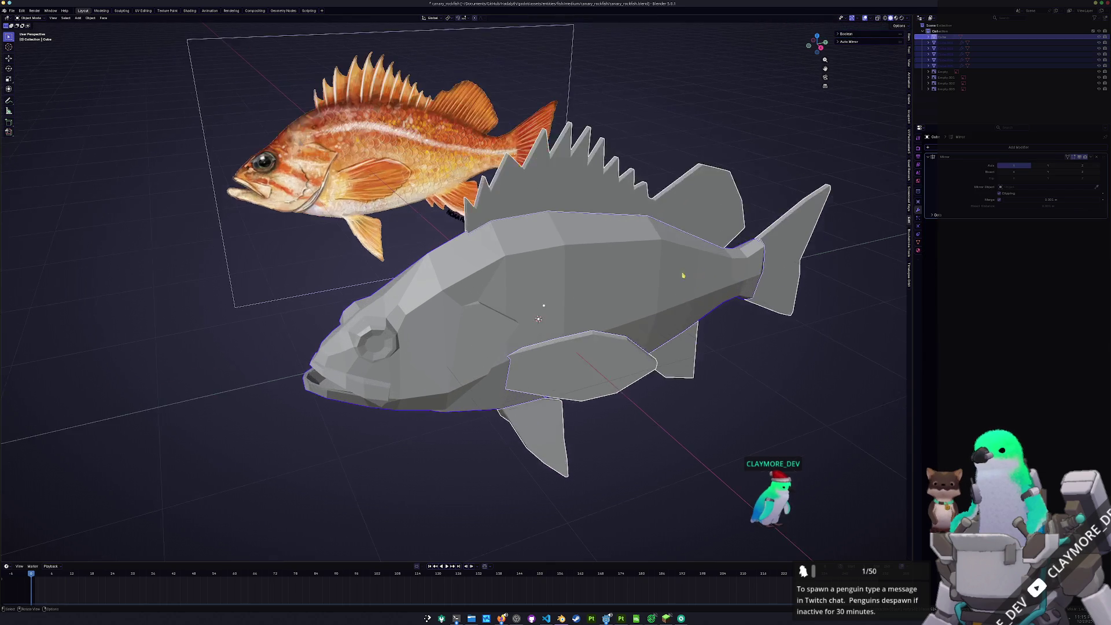
{"action": "scroll", "coordinate": [666, 278], "scroll_direction": "up", "scroll_amount": 4}
{"action": "left_click", "coordinate": [692, 278]}
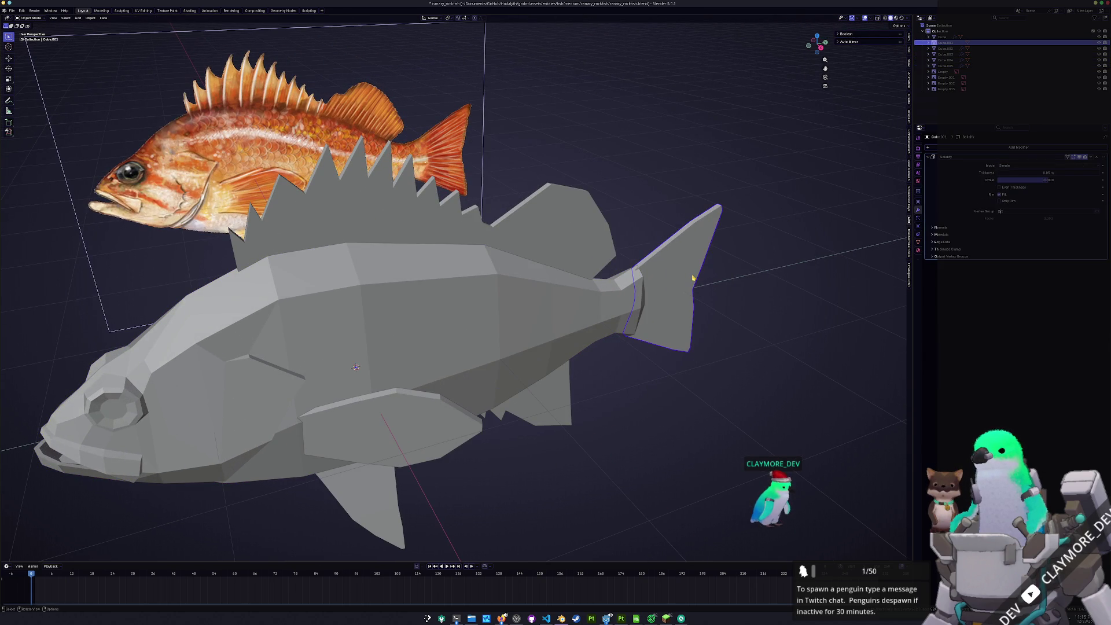
From the right view in X-ray, scale the tail fin's inner vertices to 0.95 along Z
{"action": "key", "text": "KP_3"}
{"action": "key", "text": "Tab"}
{"action": "key", "text": "alt+z"}
{"action": "left_click_drag", "start_coordinate": [739, 461], "coordinate": [701, 278]}
{"action": "type", "text": "sz.95"}
{"action": "key", "text": "Return"}
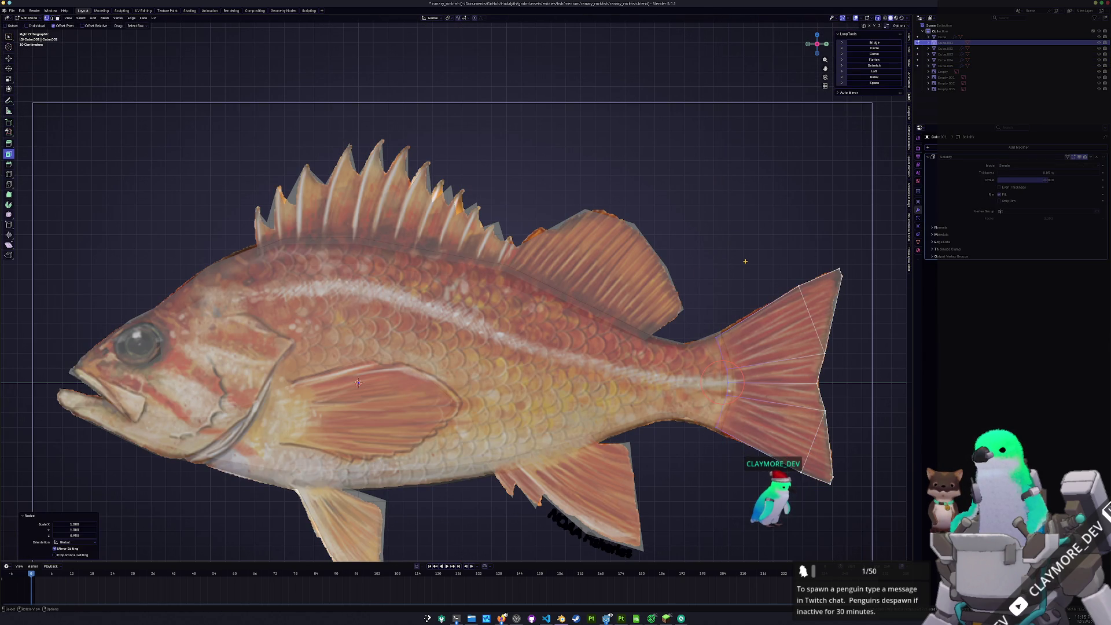
{"action": "key", "text": "Tab"}
Select the anal, pelvic and dorsal fins in turn and save the canary_rockfish file
{"action": "scroll", "coordinate": [745, 261], "scroll_direction": "down", "scroll_amount": 1}
{"action": "middle_click_drag", "start_coordinate": [560, 447], "coordinate": [795, 406], "text": "shift"}
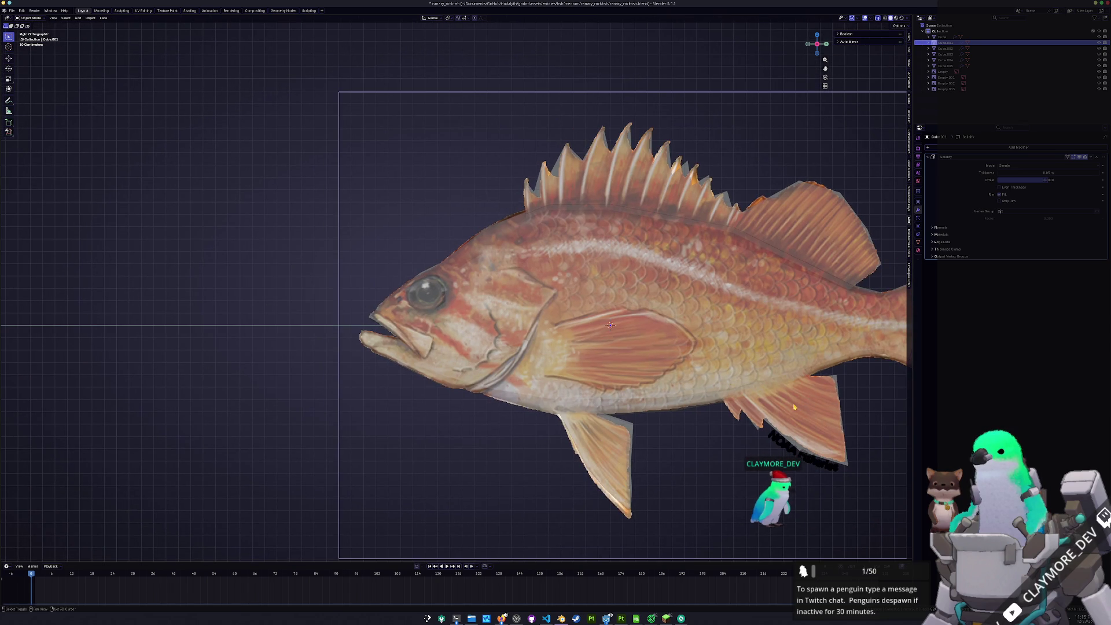
{"action": "left_click", "coordinate": [795, 406], "text": "shift"}
{"action": "left_click", "coordinate": [596, 457], "text": "shift"}
{"action": "mouse_move", "coordinate": [614, 347]}
{"action": "middle_mouse_down"}
{"action": "mouse_move", "coordinate": [624, 322]}
{"action": "mouse_move", "coordinate": [601, 301]}
{"action": "middle_mouse_up"}
{"action": "left_click", "coordinate": [517, 183]}
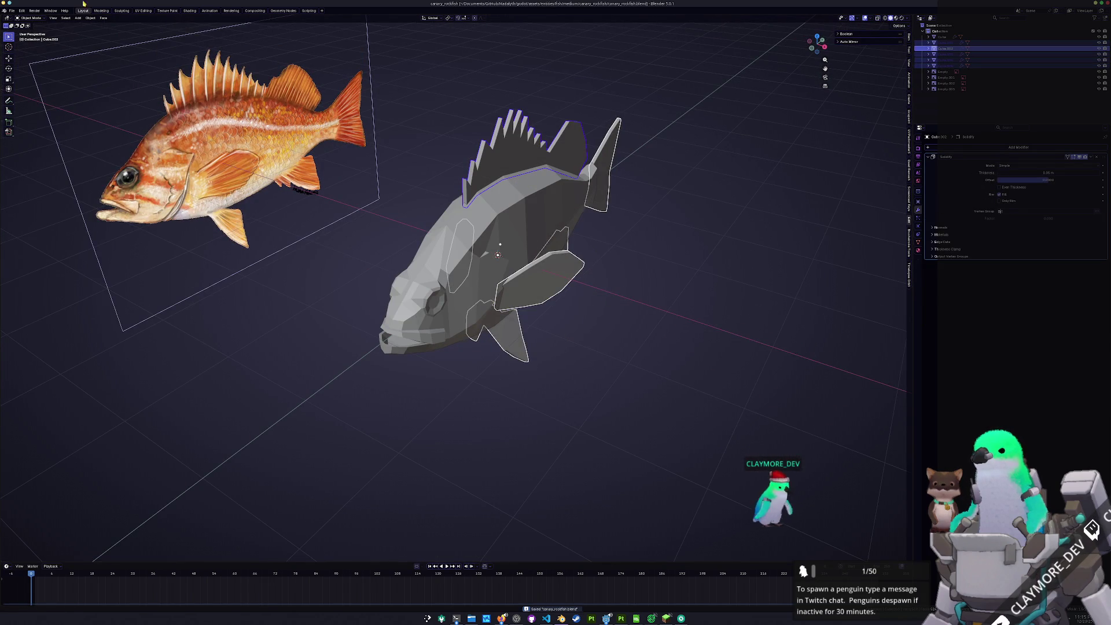
{"action": "left_click", "coordinate": [12, 11]}
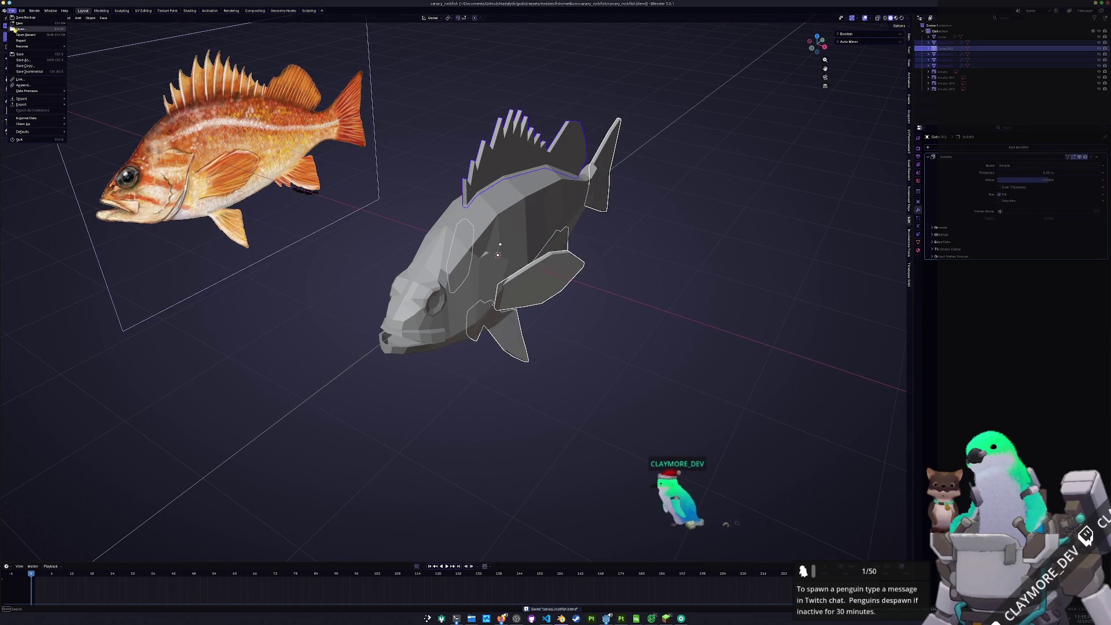
{"action": "left_click", "coordinate": [405, 346]}
In Edit Mode on the body, slide three mouth edges to reshape the mouth opening
{"action": "mouse_move", "coordinate": [405, 346]}
{"action": "middle_mouse_down"}
{"action": "mouse_move", "coordinate": [314, 324]}
{"action": "mouse_move", "coordinate": [575, 350]}
{"action": "mouse_move", "coordinate": [530, 270]}
{"action": "mouse_move", "coordinate": [584, 257]}
{"action": "middle_mouse_up"}
{"action": "key", "text": "Tab"}
{"action": "scroll", "coordinate": [347, 301], "scroll_direction": "up", "scroll_amount": 5}
{"action": "scroll", "coordinate": [530, 270], "scroll_direction": "up", "scroll_amount": 2}
{"action": "scroll", "coordinate": [553, 268], "scroll_direction": "down", "scroll_amount": 2}
{"action": "key", "text": "g"}
{"action": "key", "text": "g"}
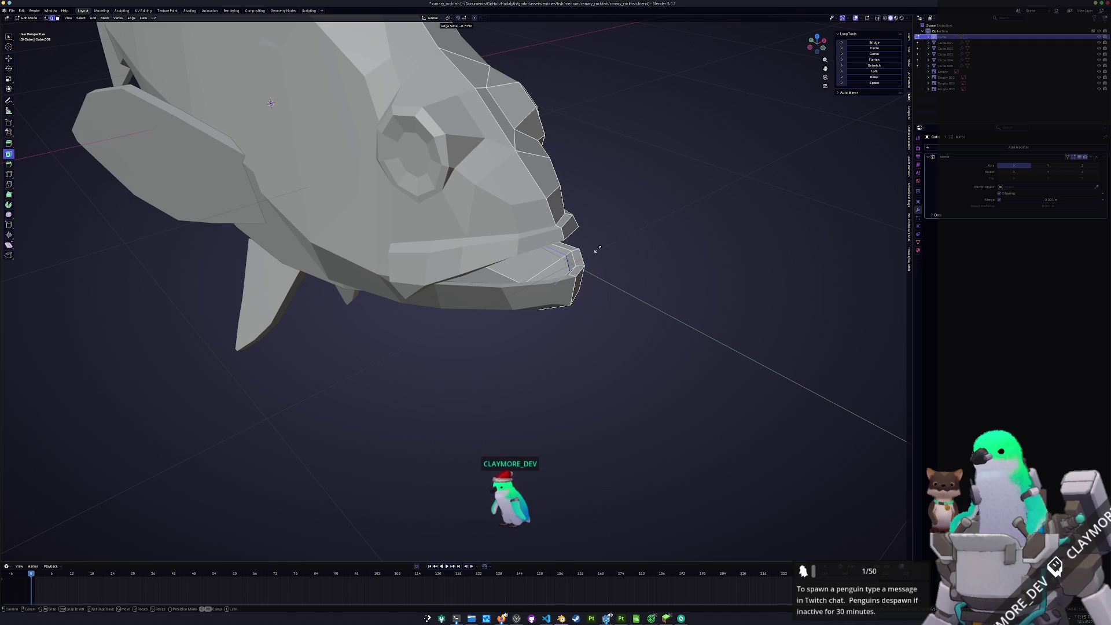
{"action": "left_click", "coordinate": [562, 259]}
{"action": "key", "text": "g"}
{"action": "key", "text": "g"}
{"action": "left_click", "coordinate": [562, 260]}
{"action": "mouse_move", "coordinate": [562, 261]}
{"action": "middle_mouse_down"}
{"action": "mouse_move", "coordinate": [417, 276]}
{"action": "mouse_move", "coordinate": [535, 347]}
{"action": "mouse_move", "coordinate": [520, 307]}
{"action": "mouse_move", "coordinate": [552, 324]}
{"action": "mouse_move", "coordinate": [535, 327]}
{"action": "mouse_move", "coordinate": [530, 312]}
{"action": "middle_mouse_up"}
{"action": "key", "text": "g"}
{"action": "key", "text": "g"}
{"action": "left_click", "coordinate": [542, 364]}
Move the mouth geometry vertically, then scale it along Z
{"action": "key", "text": "g"}
{"action": "key", "text": "z"}
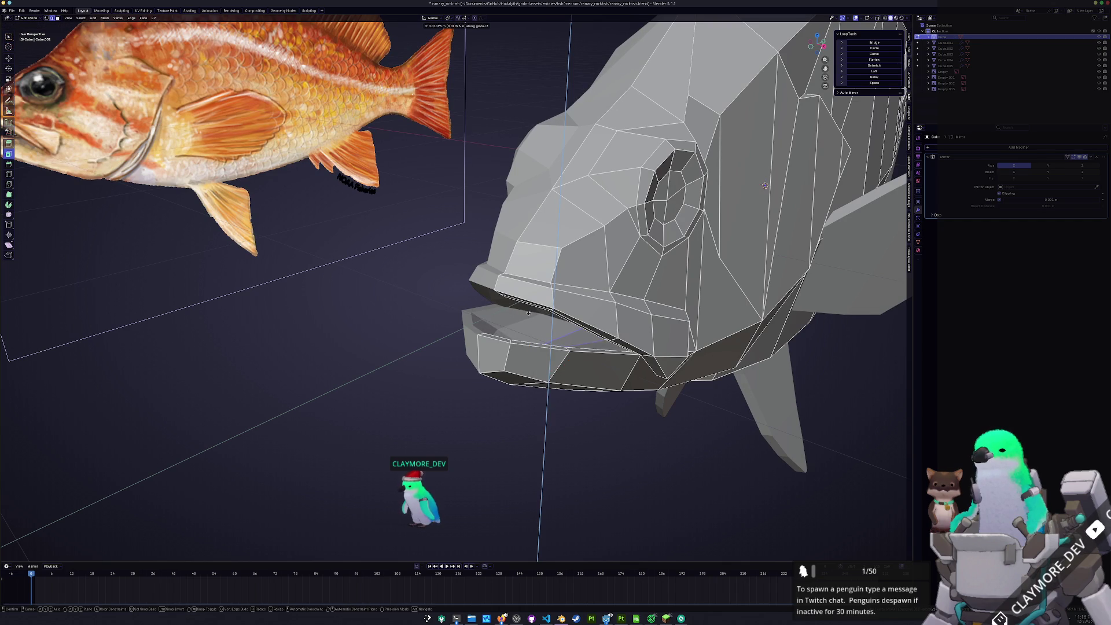
{"action": "left_click", "coordinate": [529, 313]}
{"action": "mouse_move", "coordinate": [528, 313]}
{"action": "middle_mouse_down"}
{"action": "mouse_move", "coordinate": [575, 317]}
{"action": "mouse_move", "coordinate": [608, 298]}
{"action": "mouse_move", "coordinate": [483, 366]}
{"action": "mouse_move", "coordinate": [471, 342]}
{"action": "middle_mouse_up"}
{"action": "key", "text": "s"}
{"action": "key", "text": "z"}
{"action": "left_click", "coordinate": [609, 289]}
From the side view, raise the lip slightly, then slide a mouth vertex and adjust it vertically
{"action": "key", "text": "KP_3"}
{"action": "key", "text": "g"}
{"action": "key", "text": "z"}
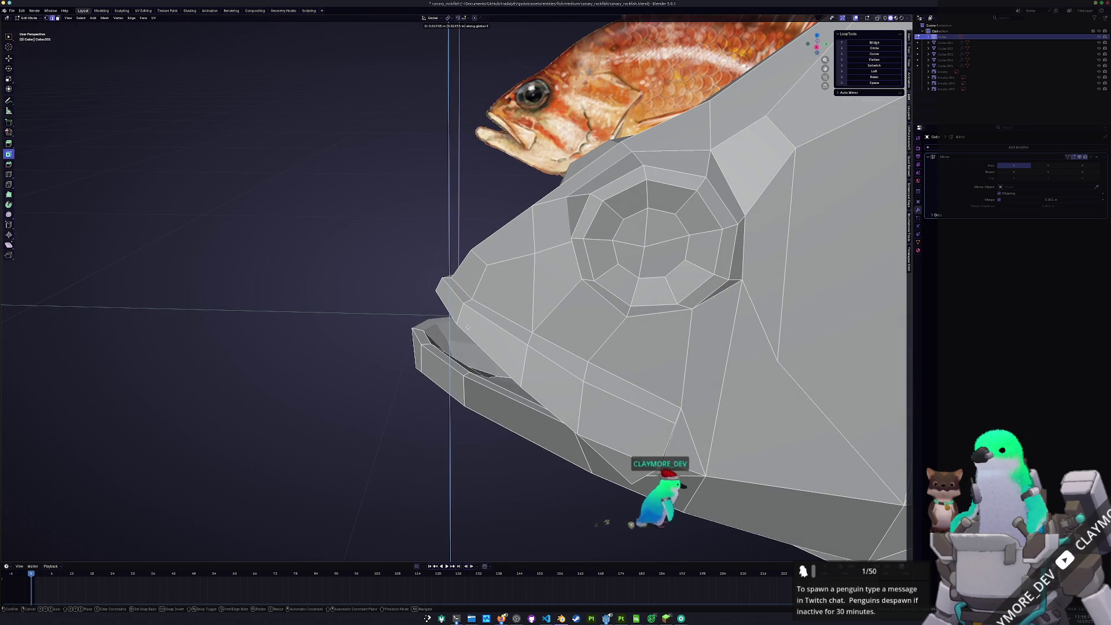
{"action": "left_click", "coordinate": [440, 347]}
{"action": "mouse_move", "coordinate": [441, 348]}
{"action": "middle_mouse_down"}
{"action": "mouse_move", "coordinate": [486, 368]}
{"action": "mouse_move", "coordinate": [435, 349]}
{"action": "mouse_move", "coordinate": [442, 332]}
{"action": "middle_mouse_up"}
{"action": "key", "text": "g"}
{"action": "key", "text": "g"}
{"action": "left_click", "coordinate": [484, 369]}
{"action": "key", "text": "g"}
{"action": "key", "text": "z"}
{"action": "left_click", "coordinate": [442, 326]}
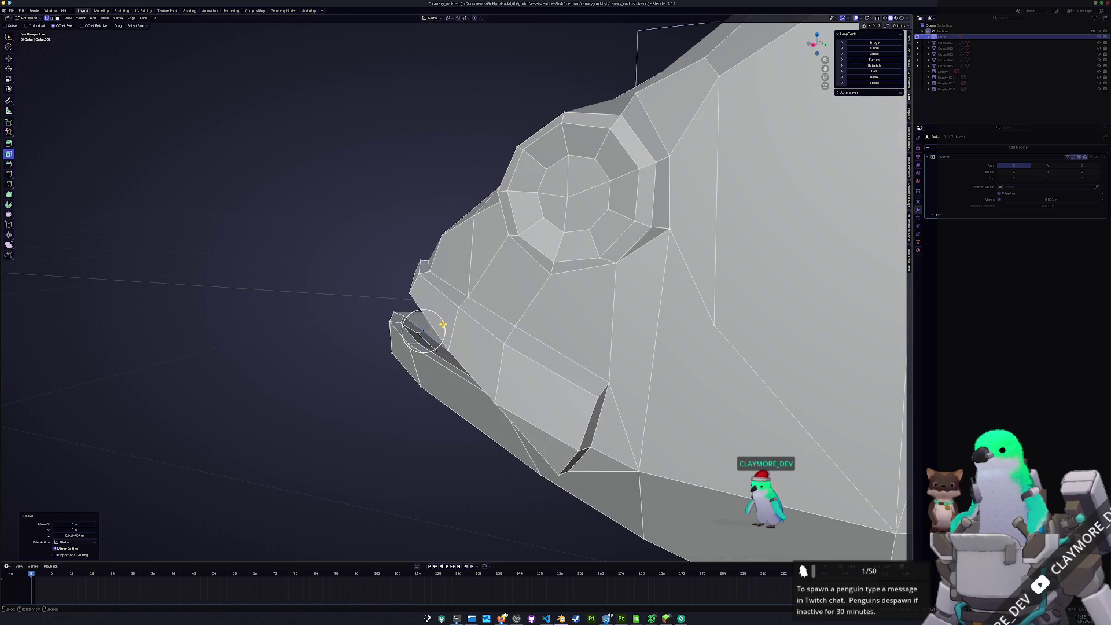
Return to Object Mode and check the whole fish from the side
{"action": "scroll", "coordinate": [427, 335], "scroll_direction": "down", "scroll_amount": 5}
{"action": "key", "text": "Tab"}
{"action": "key", "text": "KP_3"}
{"action": "middle_click_drag", "start_coordinate": [393, 367], "coordinate": [437, 350]}
{"action": "scroll", "coordinate": [437, 347], "scroll_direction": "up", "scroll_amount": 5}
Back in Edit Mode, slide a mouth edge sideways and vertex-slide the diagonal mouth edge
{"action": "key", "text": "Tab"}
{"action": "scroll", "coordinate": [493, 328], "scroll_direction": "up", "scroll_amount": 2}
{"action": "middle_click_drag", "start_coordinate": [493, 328], "coordinate": [506, 312]}
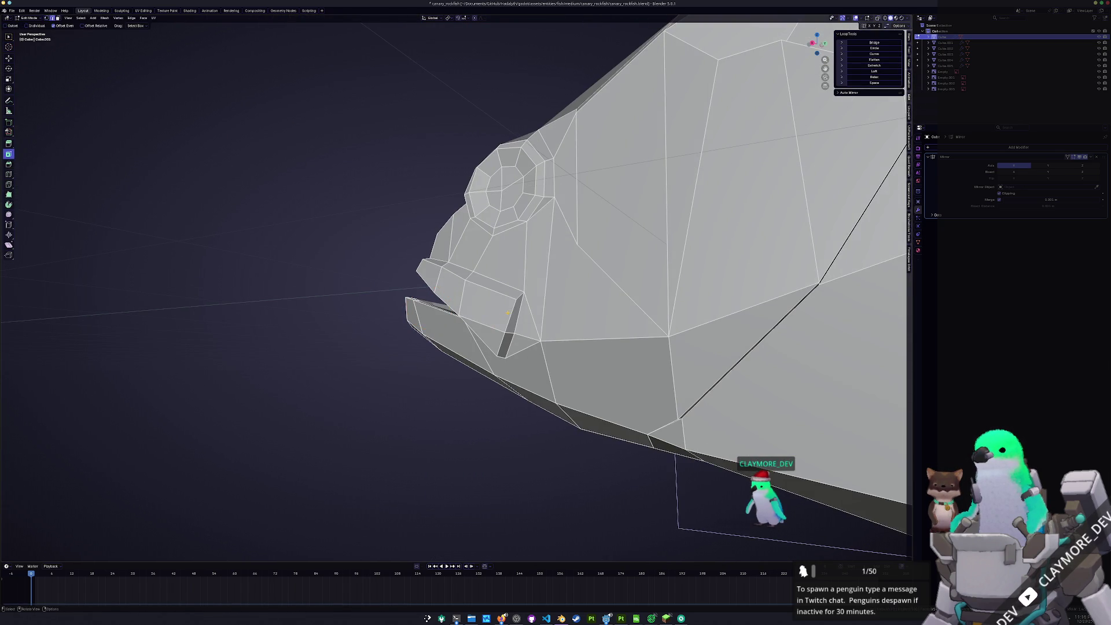
{"action": "key", "text": "g"}
{"action": "key", "text": "g"}
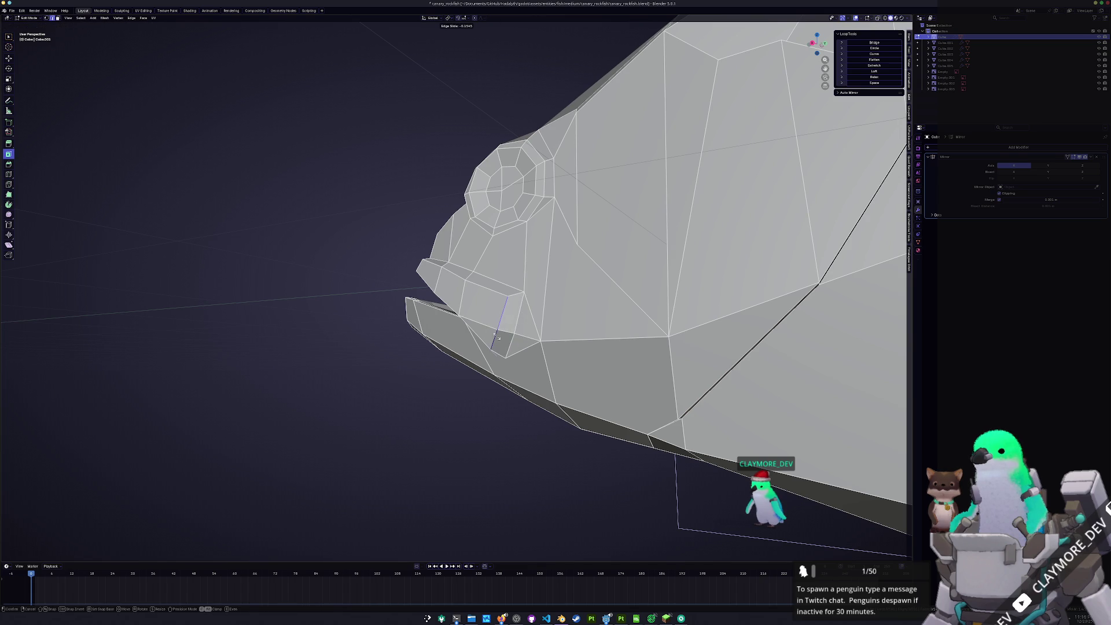
{"action": "left_click", "coordinate": [497, 337]}
{"action": "middle_click_drag", "start_coordinate": [498, 336], "coordinate": [520, 310]}
{"action": "left_click", "coordinate": [535, 283]}
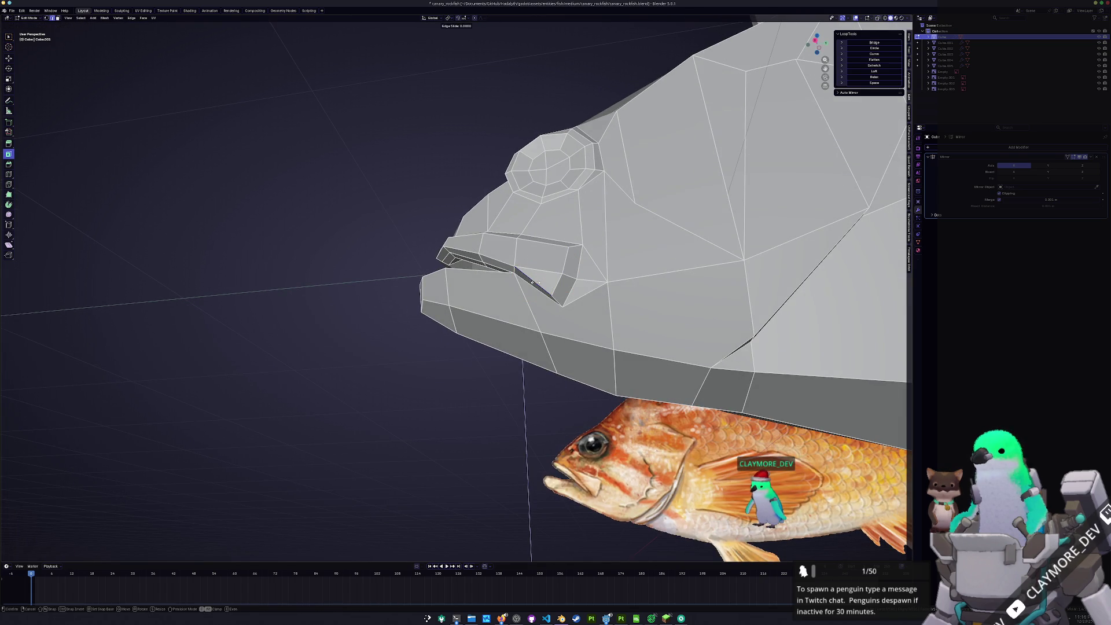
{"action": "key", "text": "shift+v"}
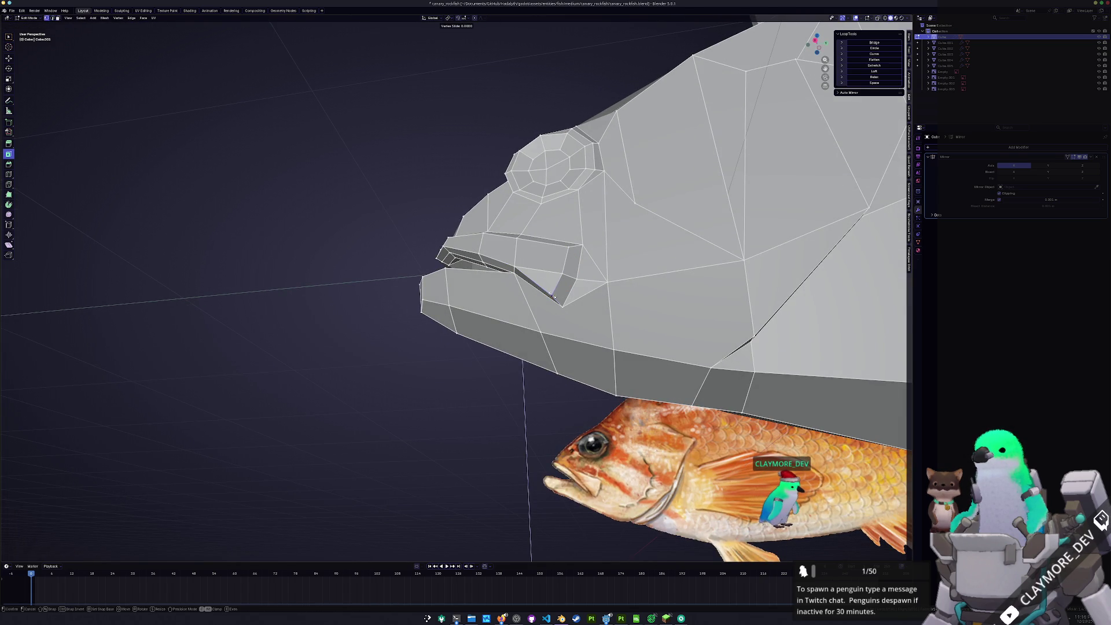
{"action": "left_click", "coordinate": [555, 292]}
Leave Edit Mode and save the rockfish file with Ctrl+S
{"action": "key", "text": "Tab"}
{"action": "scroll", "coordinate": [555, 291], "scroll_direction": "down", "scroll_amount": 5}
{"action": "key", "text": "ctrl+s"}
{"action": "middle_click_drag", "start_coordinate": [554, 291], "coordinate": [637, 318]}
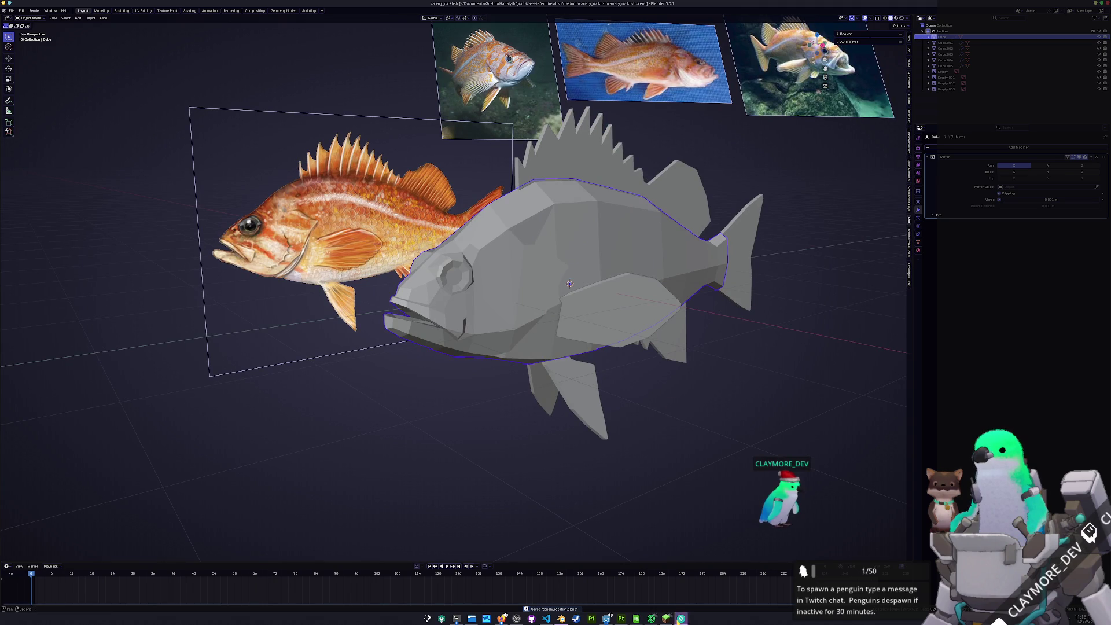
Switch to the Minecraft window, close its menu, and open the inventory
{"action": "left_click", "coordinate": [666, 619]}
{"action": "key", "text": "Escape"}
{"action": "key", "text": "e"}
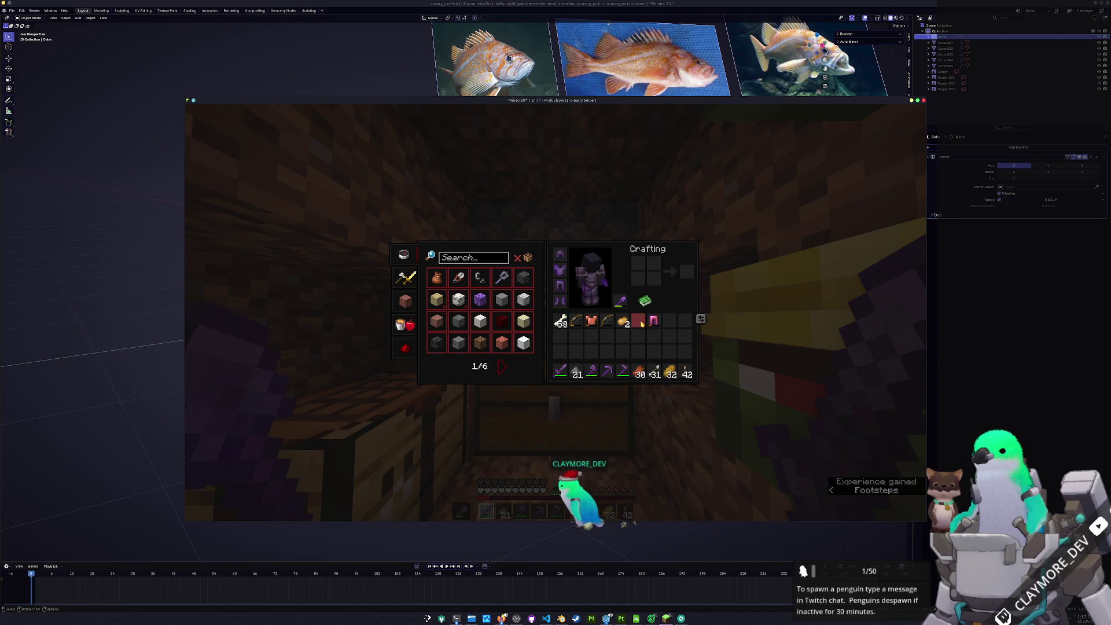
Drop the bows, chestplate and other unwanted items from the inventory
{"action": "key", "text": "q"}
{"action": "key", "text": "q"}
{"action": "key", "text": "q"}
{"action": "left_click", "coordinate": [639, 321]}
{"action": "left_click", "coordinate": [575, 322]}
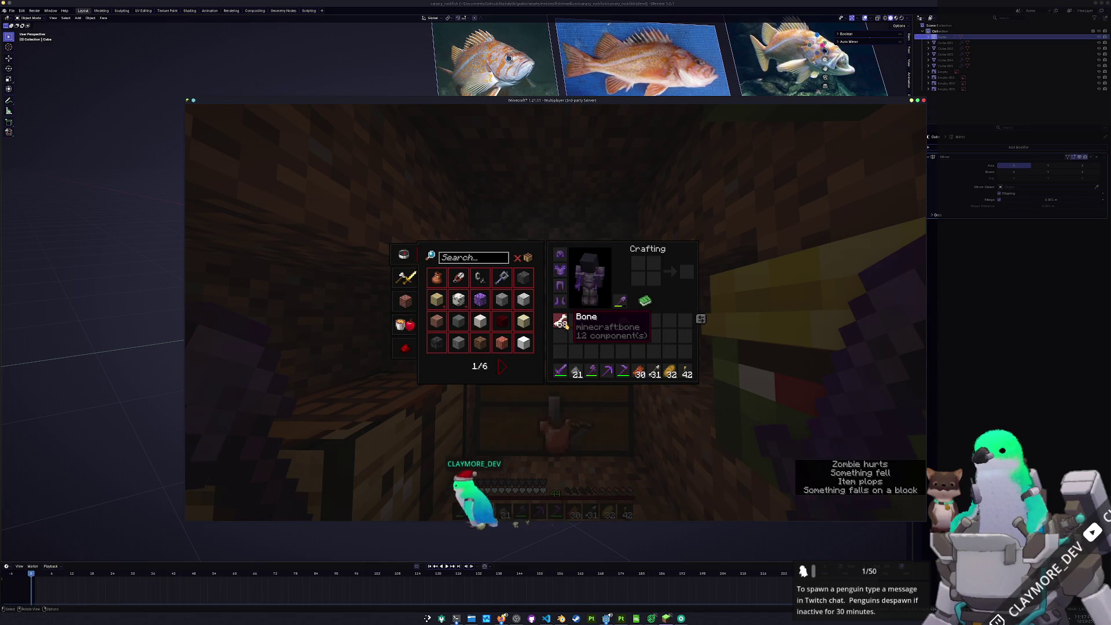
{"action": "left_click", "coordinate": [576, 321]}
{"action": "key", "text": "q"}
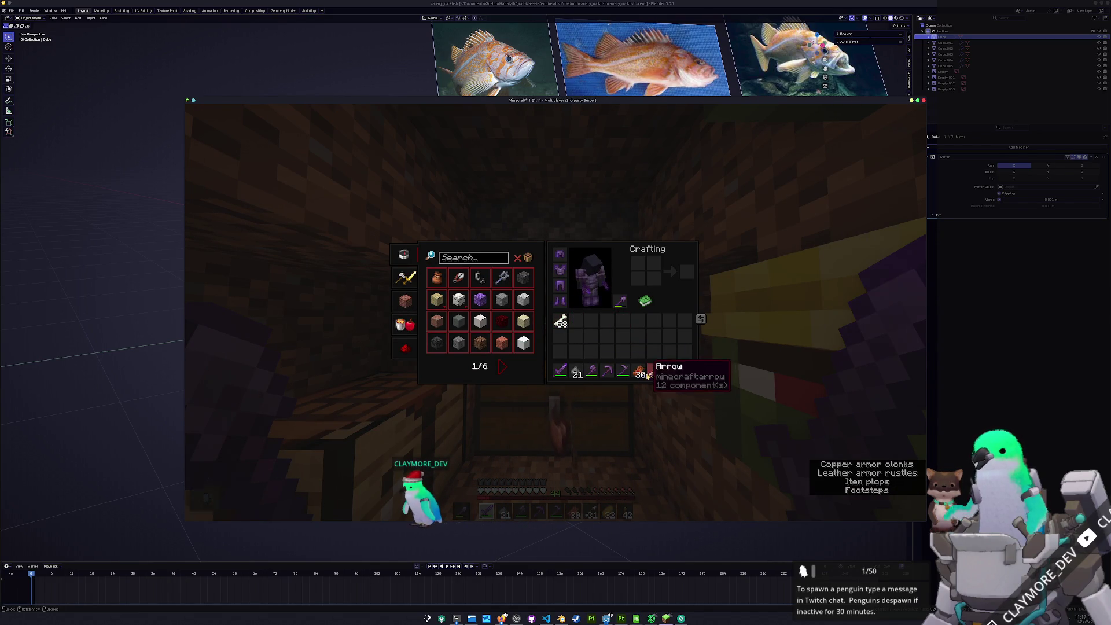
Close the inventory, pause the game, and return to Blender
{"action": "key", "text": "e"}
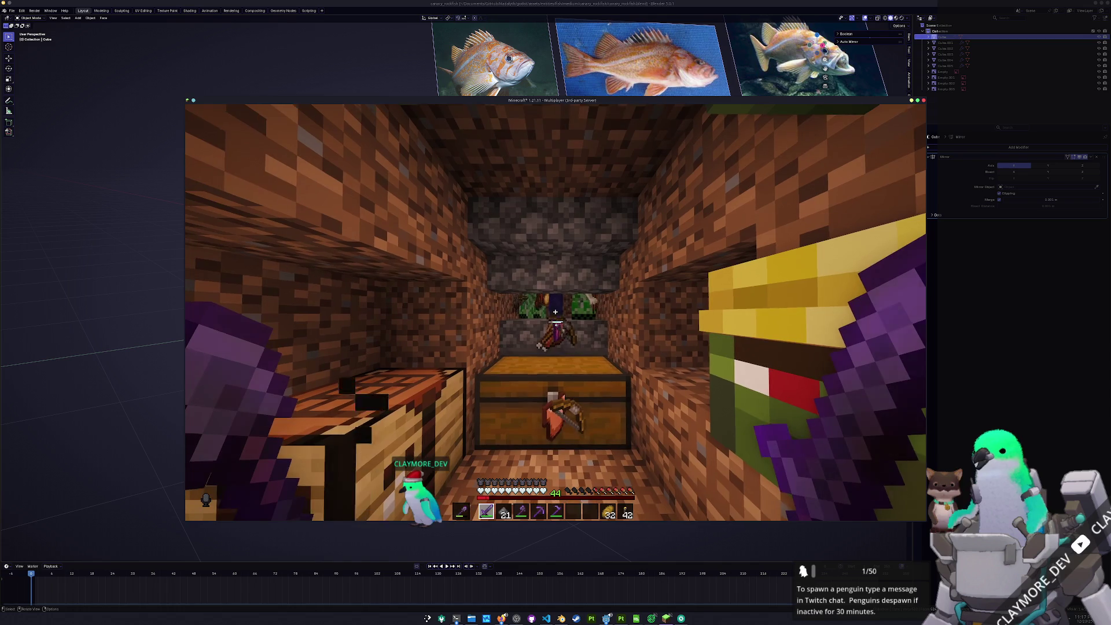
{"action": "key", "text": "Escape"}
{"action": "left_click", "coordinate": [600, 532]}
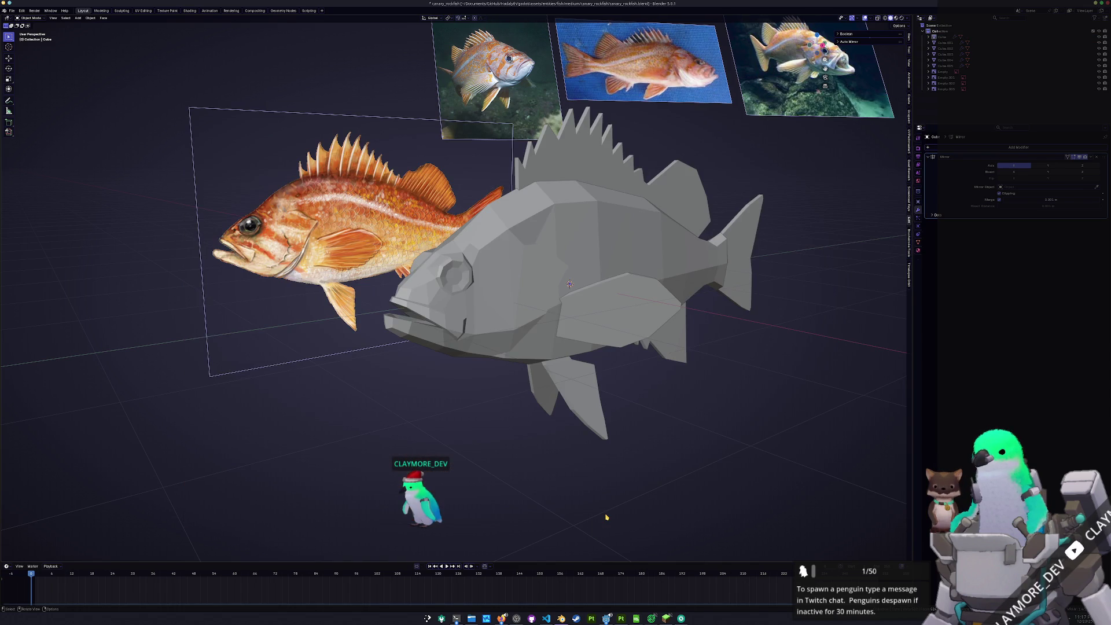
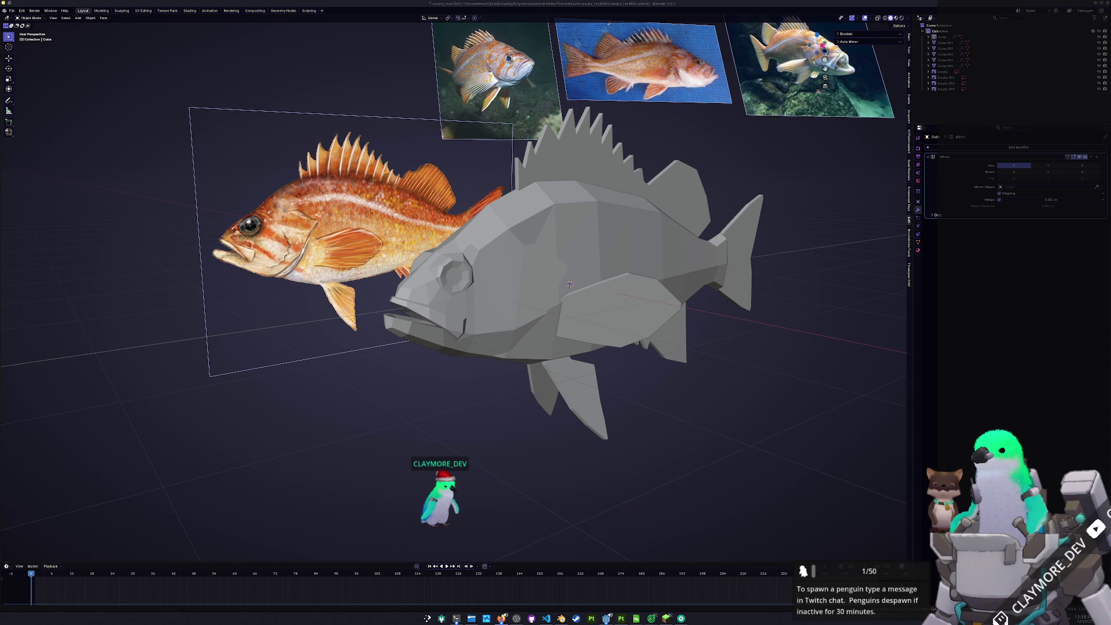
Select the three fins and the tail fin, with the fish body as the active object
{"action": "left_click", "coordinate": [625, 334]}
{"action": "left_click", "coordinate": [570, 393], "text": "shift"}
{"action": "left_click", "coordinate": [666, 341], "text": "shift"}
{"action": "left_click", "coordinate": [736, 267], "text": "shift"}
{"action": "left_click", "coordinate": [602, 250], "text": "shift"}
Convert the selected fins and body to plain meshes, then view the fish from the side
{"action": "right_click", "coordinate": [602, 250]}
{"action": "mouse_move", "coordinate": [602, 249]}
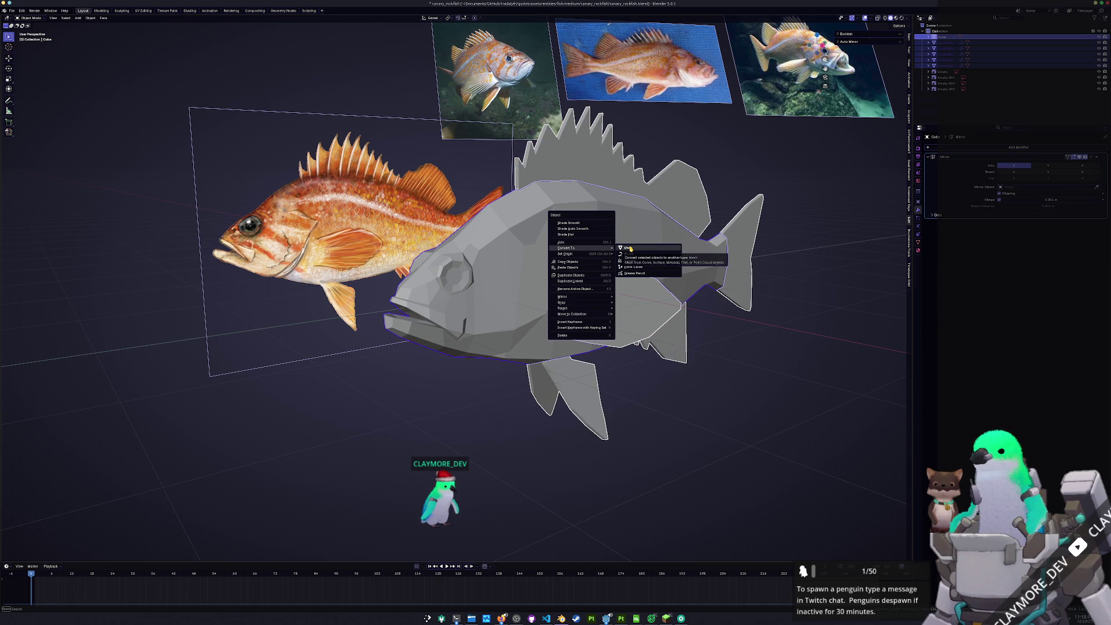
{"action": "key", "text": "Escape"}
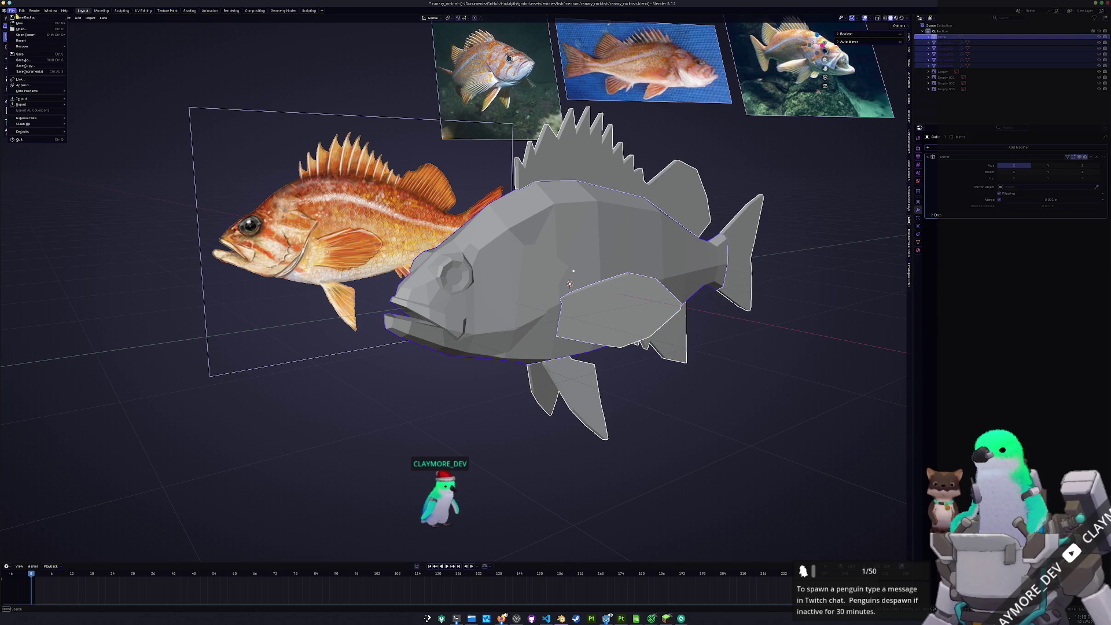
{"action": "right_click", "coordinate": [490, 265]}
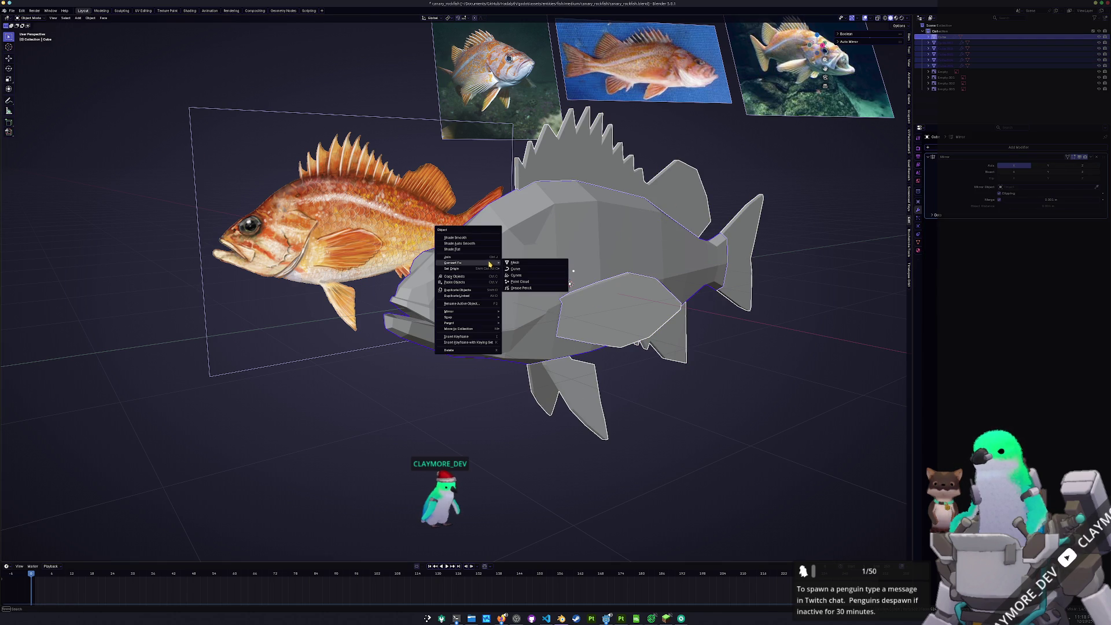
{"action": "left_click", "coordinate": [519, 263]}
{"action": "mouse_move", "coordinate": [522, 266]}
{"action": "middle_mouse_down"}
{"action": "mouse_move", "coordinate": [571, 291]}
{"action": "mouse_move", "coordinate": [530, 328]}
{"action": "mouse_move", "coordinate": [376, 331]}
{"action": "mouse_move", "coordinate": [380, 307]}
{"action": "middle_mouse_up"}
{"action": "key", "text": "KP_3"}
Apply all transforms, shade the fish smooth, and enter Edit Mode
{"action": "key", "text": "ctrl+a"}
{"action": "left_click", "coordinate": [570, 291]}
{"action": "right_click", "coordinate": [530, 328]}
{"action": "left_click", "coordinate": [509, 304]}
{"action": "key", "text": "Tab"}
{"action": "scroll", "coordinate": [494, 379], "scroll_direction": "up", "scroll_amount": 6}
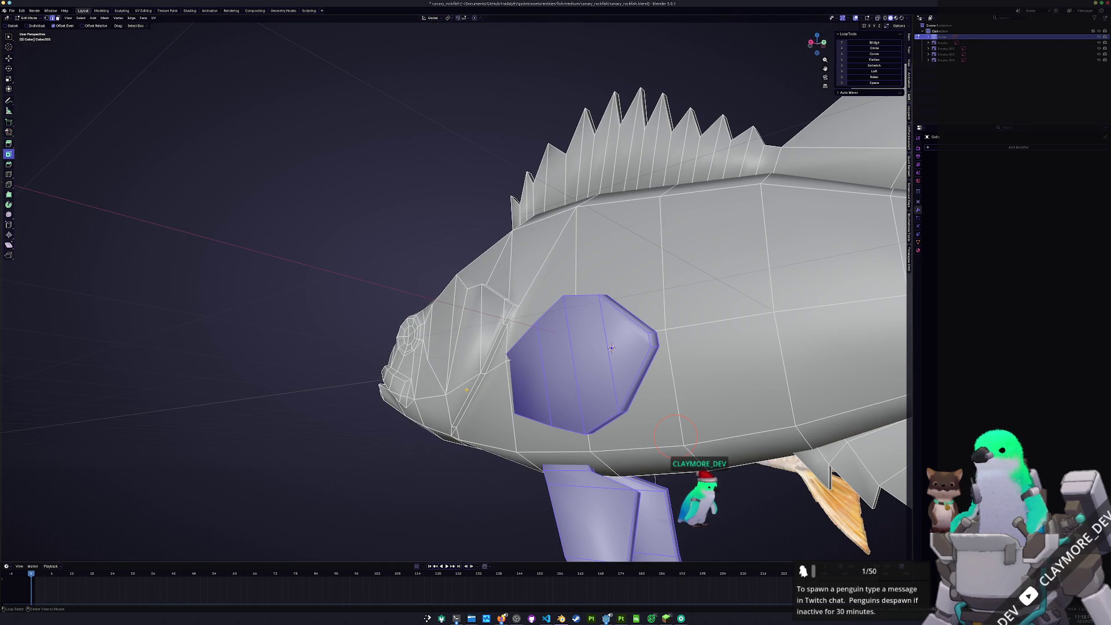
Mark the gill edges and the gill-cover edge loop as sharp
{"action": "left_click", "coordinate": [461, 412], "text": "alt"}
{"action": "middle_click_drag", "start_coordinate": [493, 326], "coordinate": [488, 342]}
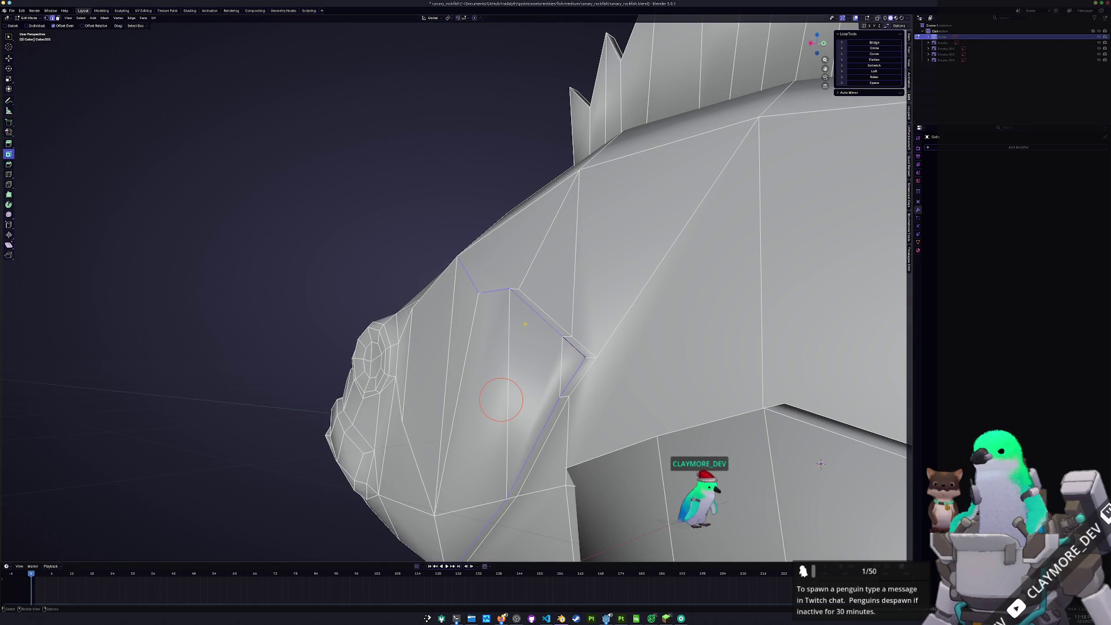
{"action": "middle_click_drag", "start_coordinate": [501, 399], "coordinate": [507, 390]}
{"action": "scroll", "coordinate": [511, 383], "scroll_direction": "up", "scroll_amount": 3}
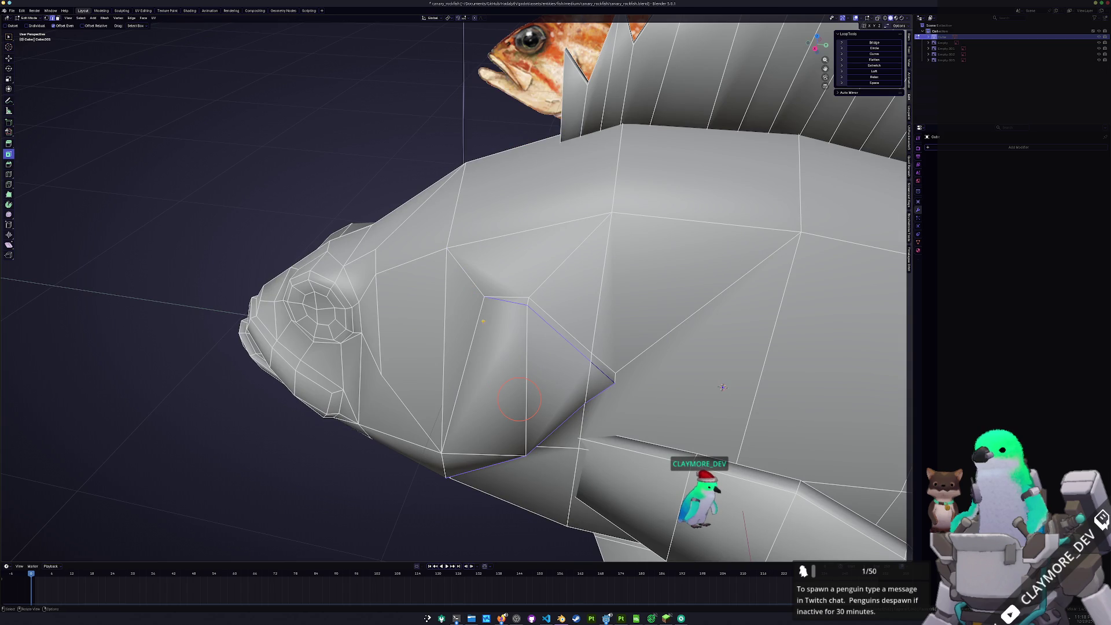
{"action": "right_click", "coordinate": [480, 313]}
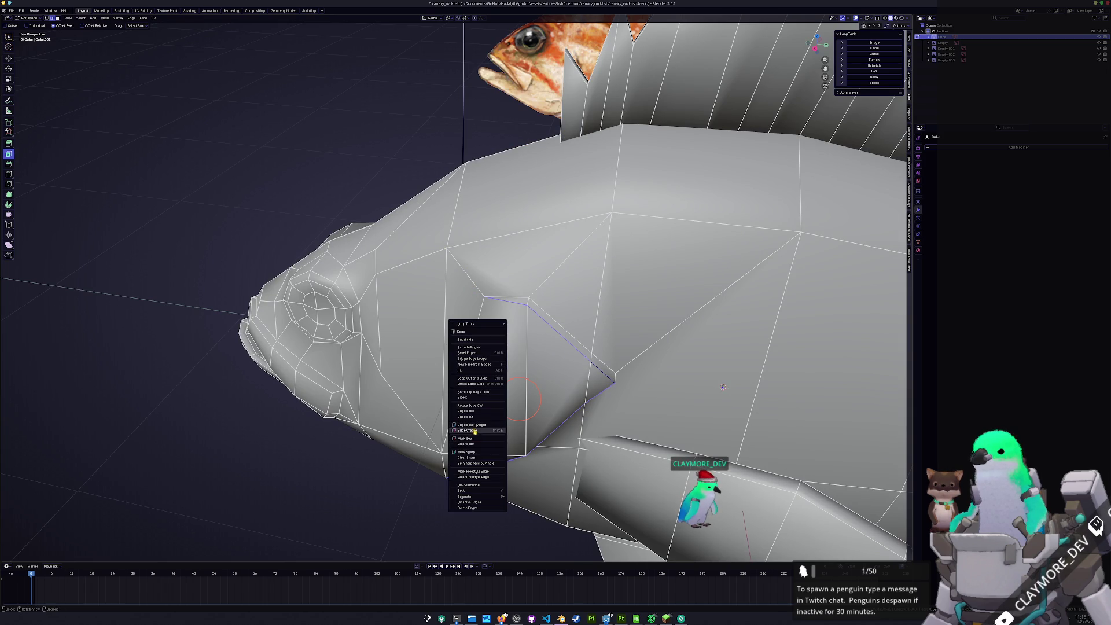
{"action": "left_click", "coordinate": [473, 451]}
{"action": "mouse_move", "coordinate": [486, 428]}
{"action": "middle_mouse_down"}
{"action": "mouse_move", "coordinate": [501, 403]}
{"action": "mouse_move", "coordinate": [476, 354]}
{"action": "middle_mouse_up"}
{"action": "left_click", "coordinate": [495, 364], "text": "alt"}
{"action": "right_click", "coordinate": [476, 354]}
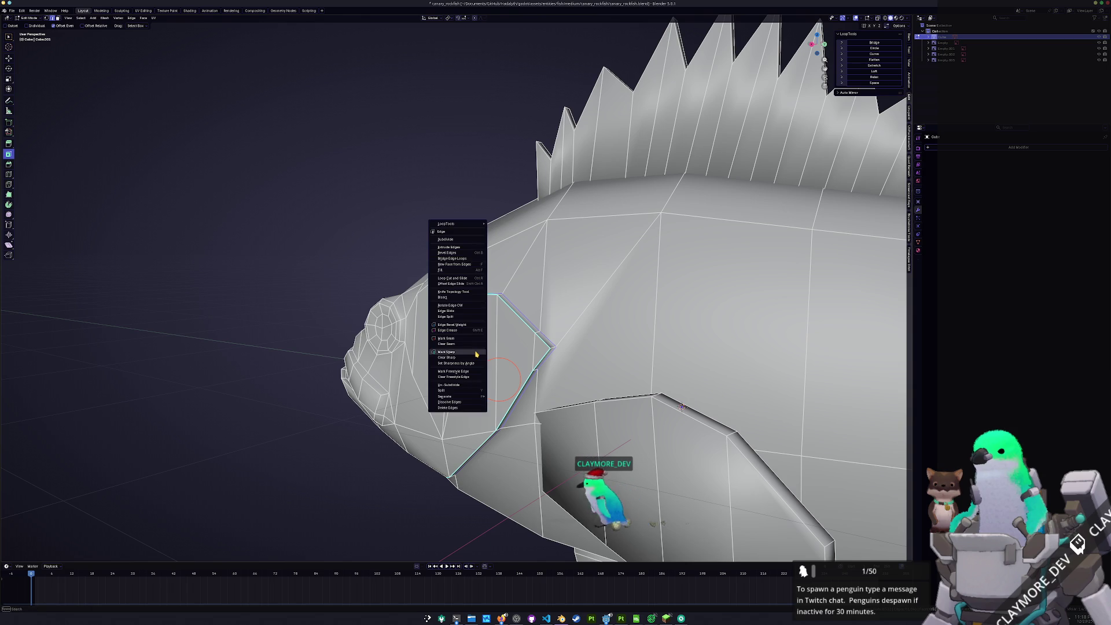
{"action": "left_click", "coordinate": [476, 354]}
Mark the two mouth-corner edges as sharp and return to Object Mode
{"action": "mouse_move", "coordinate": [476, 356]}
{"action": "middle_mouse_down"}
{"action": "mouse_move", "coordinate": [473, 370]}
{"action": "mouse_move", "coordinate": [517, 353]}
{"action": "middle_mouse_up"}
{"action": "middle_click_drag", "start_coordinate": [684, 355], "coordinate": [831, 296]}
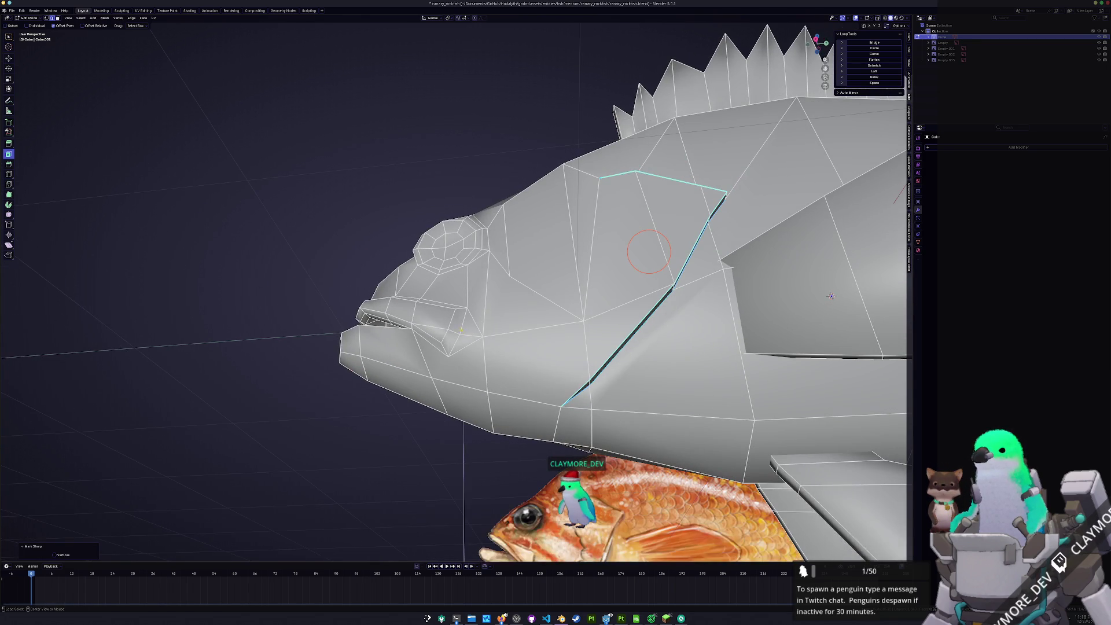
{"action": "left_click", "coordinate": [455, 328]}
{"action": "right_click", "coordinate": [455, 327]}
{"action": "left_click", "coordinate": [451, 328]}
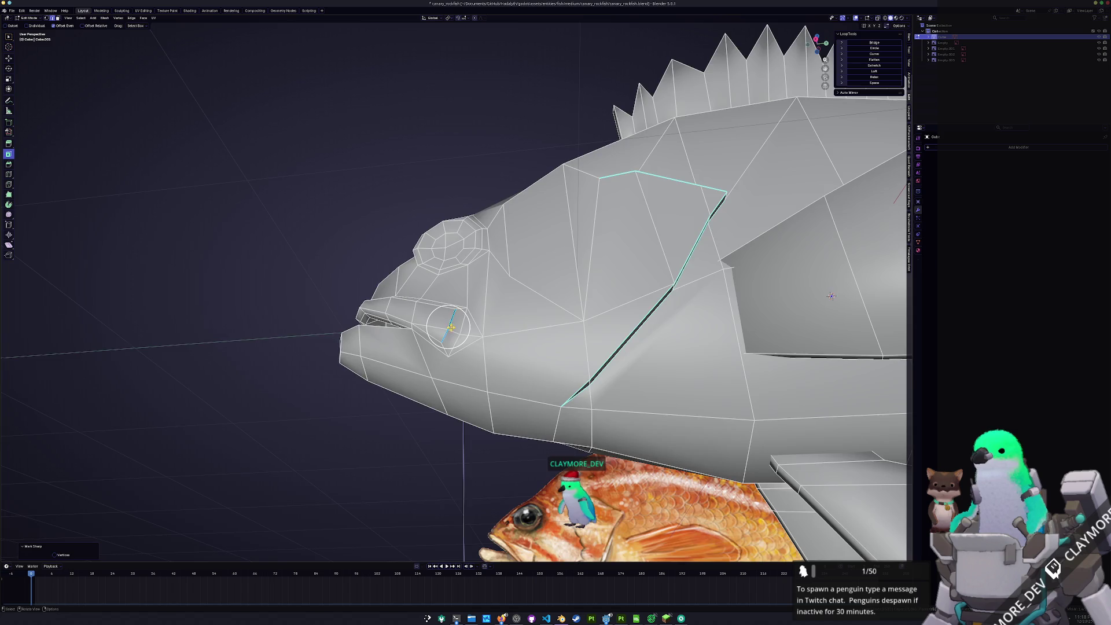
{"action": "middle_click_drag", "start_coordinate": [452, 328], "coordinate": [512, 341]}
{"action": "left_click", "coordinate": [492, 342]}
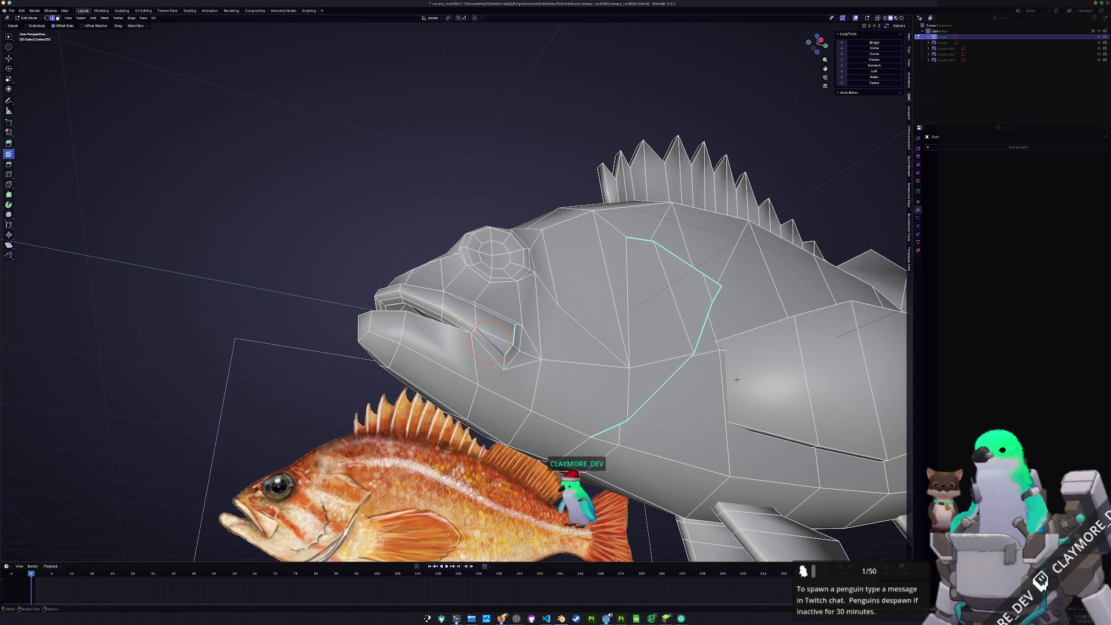
{"action": "right_click", "coordinate": [491, 342]}
{"action": "left_click", "coordinate": [457, 326]}
{"action": "key", "text": "Tab"}
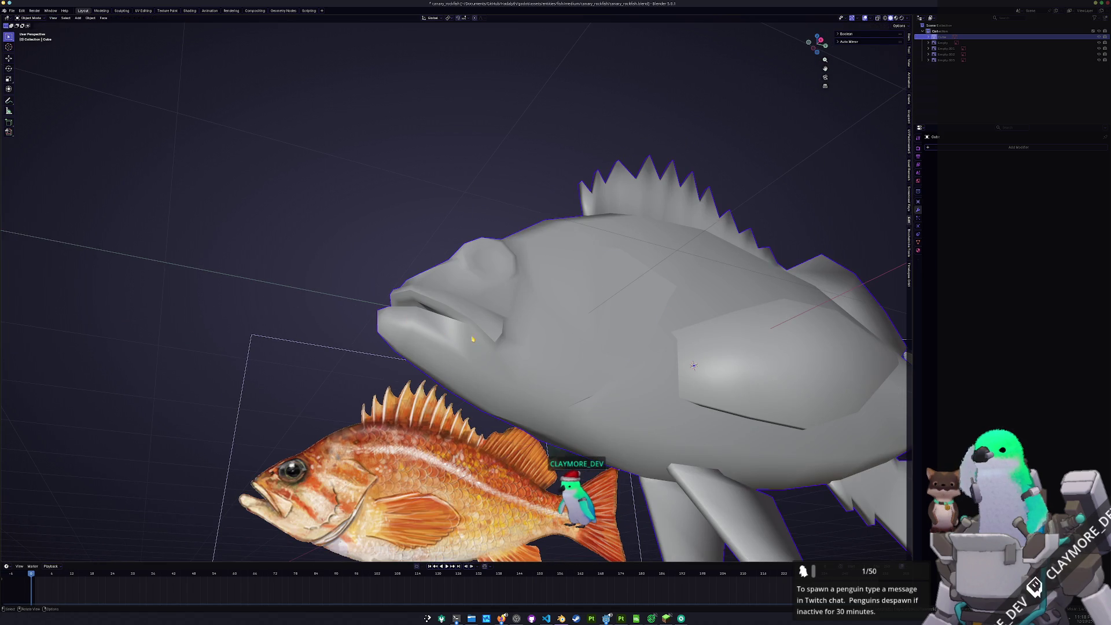
Add a new loop cut along the fish's back with Ctrl+R in Edit Mode
{"action": "mouse_move", "coordinate": [490, 339]}
{"action": "middle_mouse_down"}
{"action": "mouse_move", "coordinate": [459, 311]}
{"action": "mouse_move", "coordinate": [447, 335]}
{"action": "mouse_move", "coordinate": [492, 313]}
{"action": "mouse_move", "coordinate": [502, 352]}
{"action": "mouse_move", "coordinate": [498, 327]}
{"action": "mouse_move", "coordinate": [603, 329]}
{"action": "mouse_move", "coordinate": [575, 347]}
{"action": "mouse_move", "coordinate": [578, 364]}
{"action": "middle_mouse_up"}
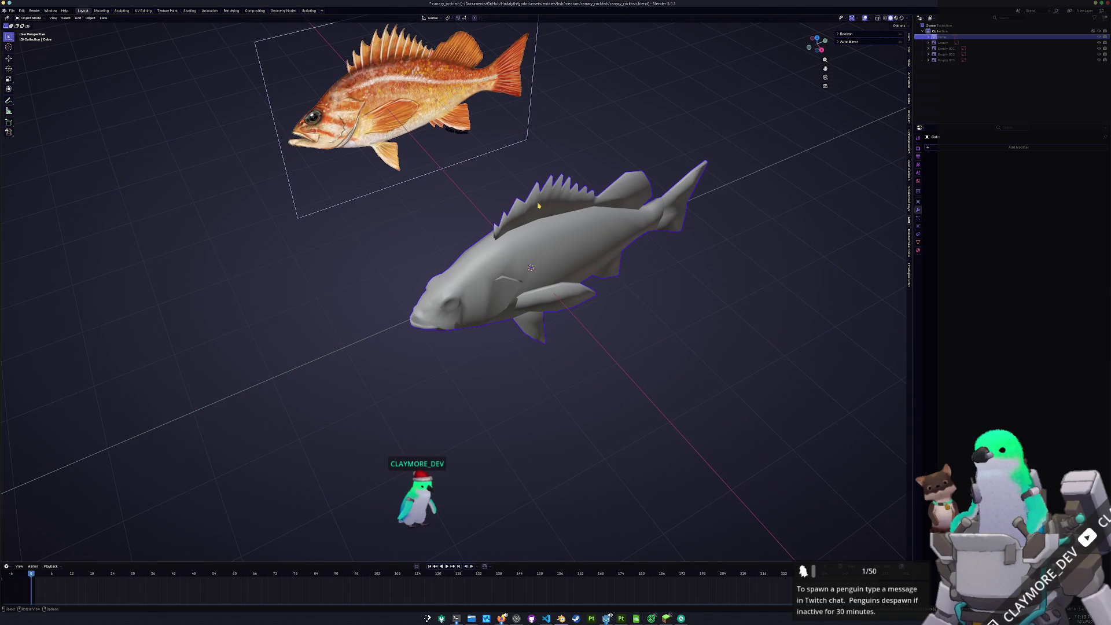
{"action": "key", "text": "Tab"}
{"action": "mouse_move", "coordinate": [537, 203]}
{"action": "middle_mouse_down", "text": "ctrl"}
{"action": "mouse_move", "coordinate": [526, 332]}
{"action": "mouse_move", "coordinate": [536, 329]}
{"action": "mouse_move", "coordinate": [538, 310]}
{"action": "mouse_move", "coordinate": [427, 433]}
{"action": "middle_mouse_up", "text": "ctrl"}
{"action": "key", "text": "ctrl+r"}
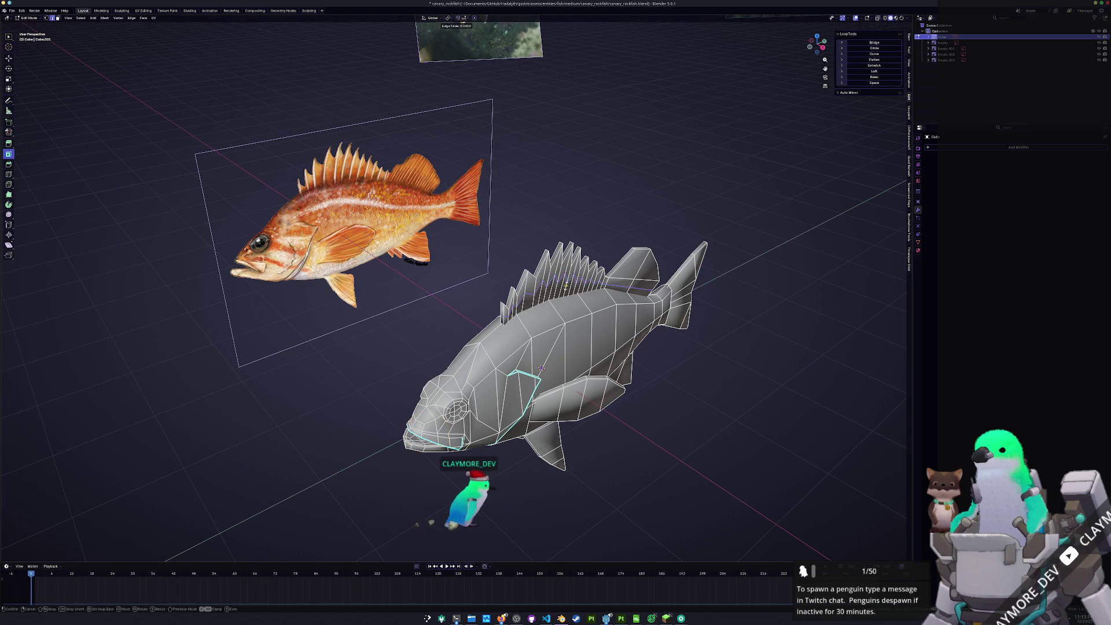
{"action": "left_click", "coordinate": [567, 286]}
Return to Object Mode and save canary_rockfish.blend
{"action": "middle_click_drag", "start_coordinate": [572, 363], "coordinate": [578, 427], "text": "ctrl"}
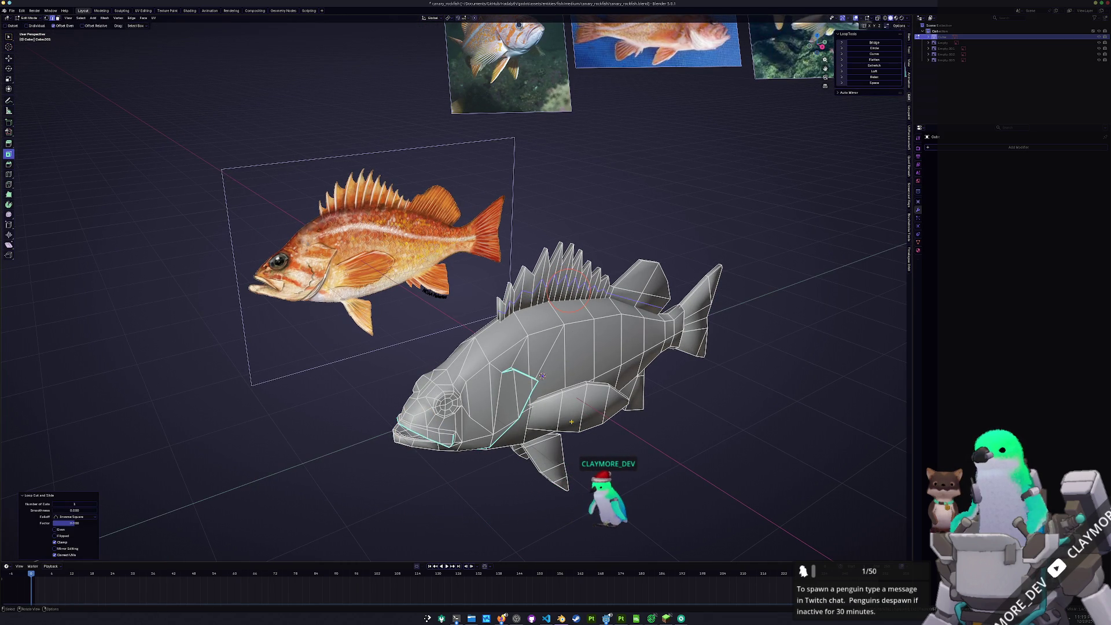
{"action": "key", "text": "Tab"}
{"action": "key", "text": "ctrl+s"}
{"action": "key", "text": "ctrl+a"}
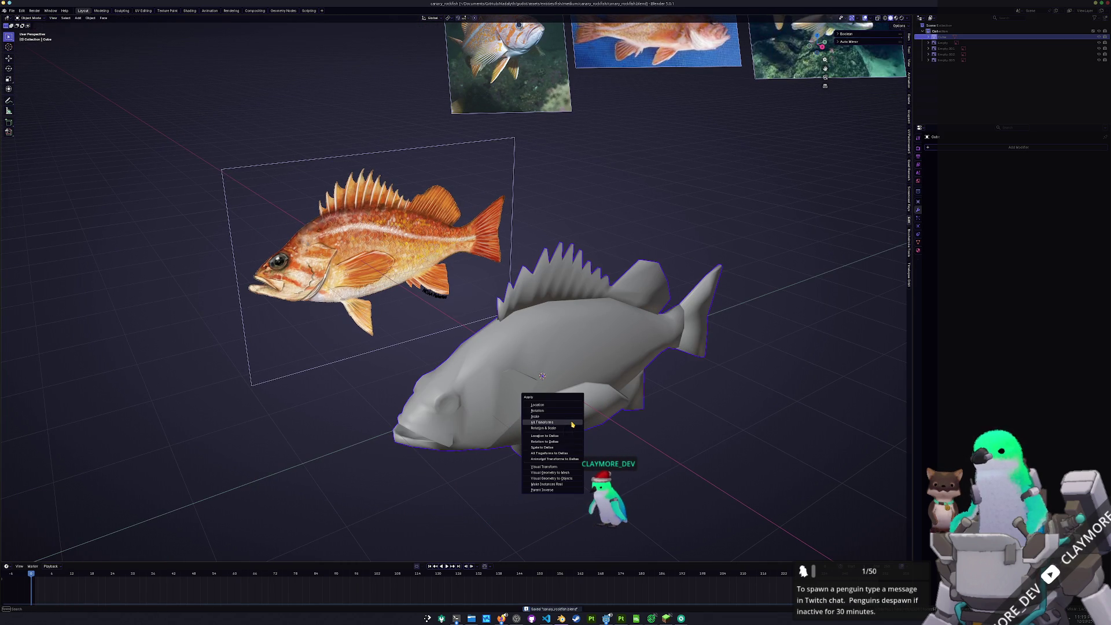
Apply transforms, scale the fish down in top view, and reapply so scale is 1.000
{"action": "left_click", "coordinate": [572, 424]}
{"action": "left_click", "coordinate": [908, 40]}
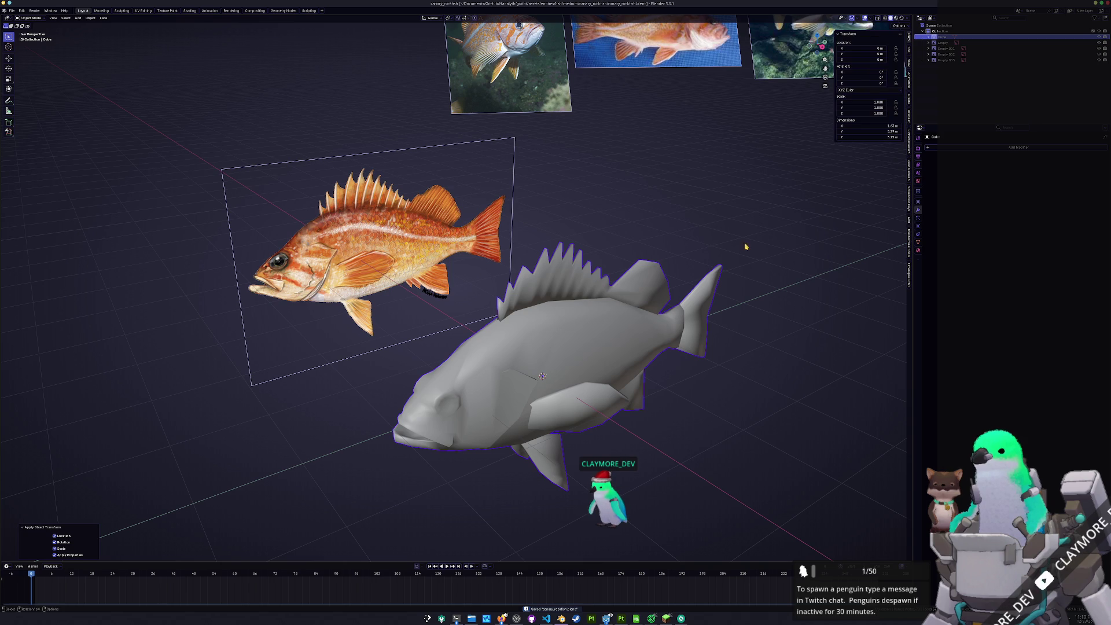
{"action": "key", "text": "KP_7"}
{"action": "key", "text": "s"}
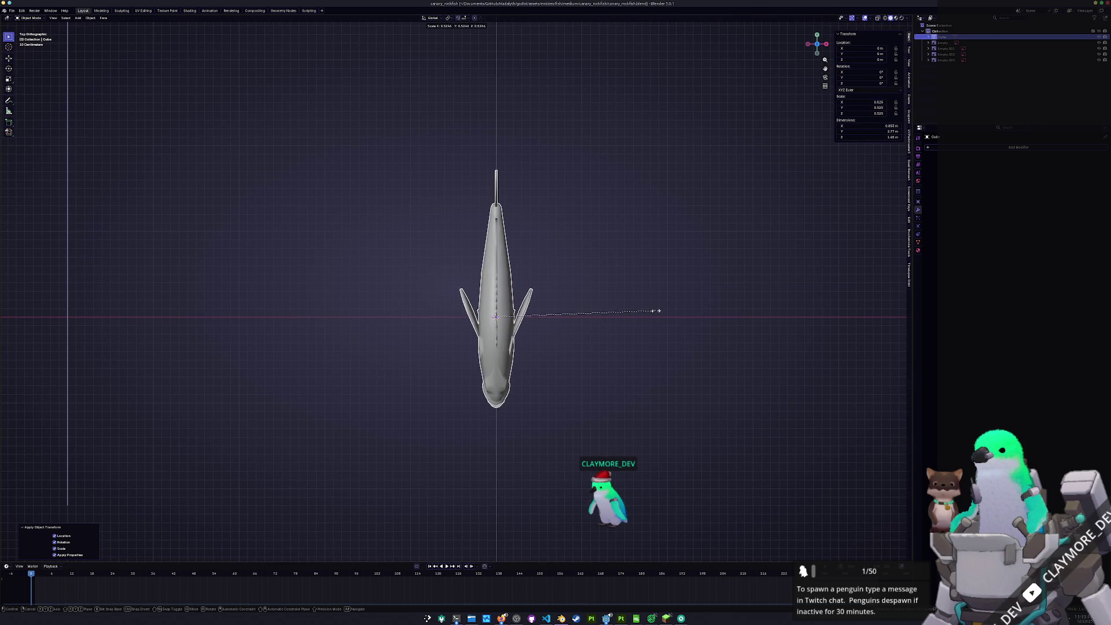
{"action": "left_click", "coordinate": [652, 306]}
{"action": "key", "text": "ctrl+a"}
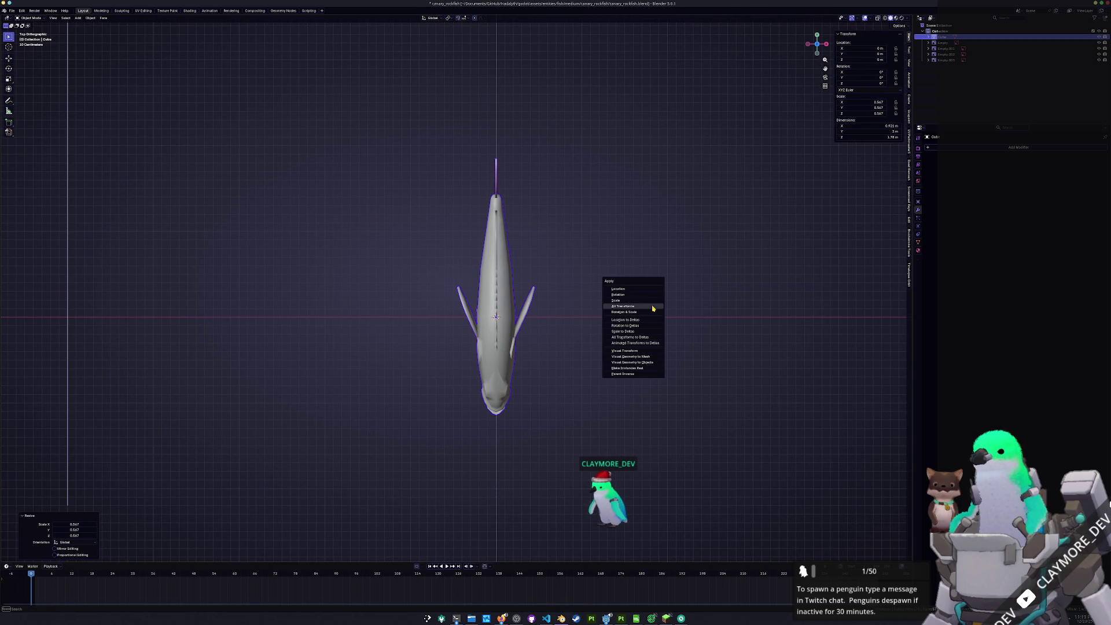
{"action": "left_click", "coordinate": [655, 311]}
Orbit back to a perspective view of the fish and enter Edit Mode
{"action": "mouse_move", "coordinate": [598, 340]}
{"action": "middle_mouse_down"}
{"action": "mouse_move", "coordinate": [509, 357]}
{"action": "mouse_move", "coordinate": [451, 290]}
{"action": "middle_mouse_up"}
{"action": "scroll", "coordinate": [509, 357], "scroll_direction": "up", "scroll_amount": 5}
{"action": "key", "text": "Tab"}
{"action": "key", "text": "ctrl+Tab"}
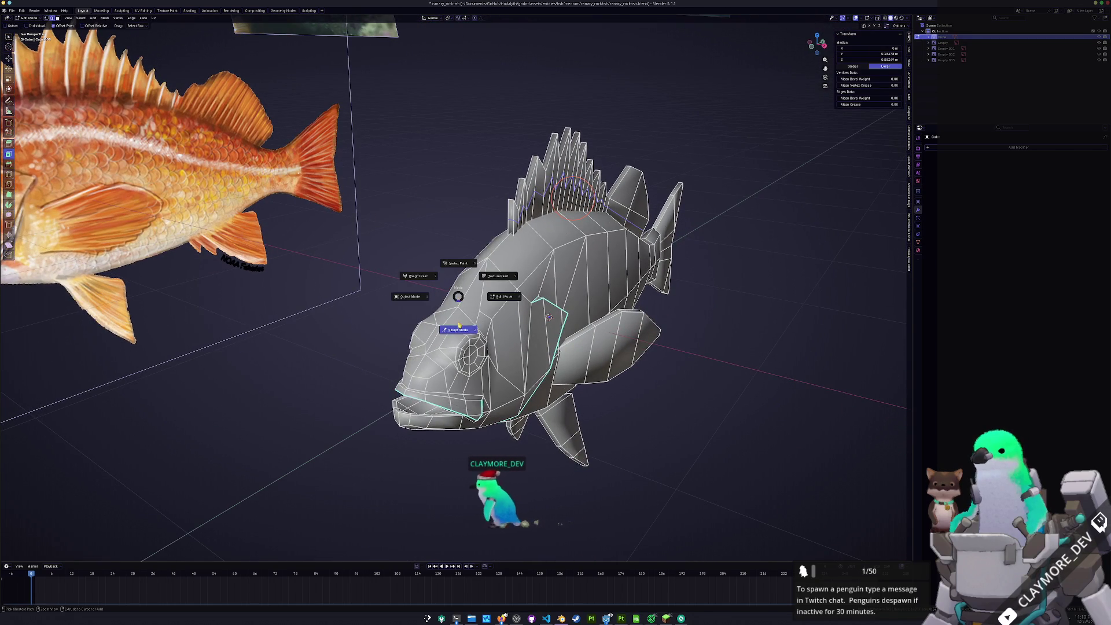
Switch to Sculpt Mode and relax the gill area with the Relax Slide brush
{"action": "left_click", "coordinate": [469, 408]}
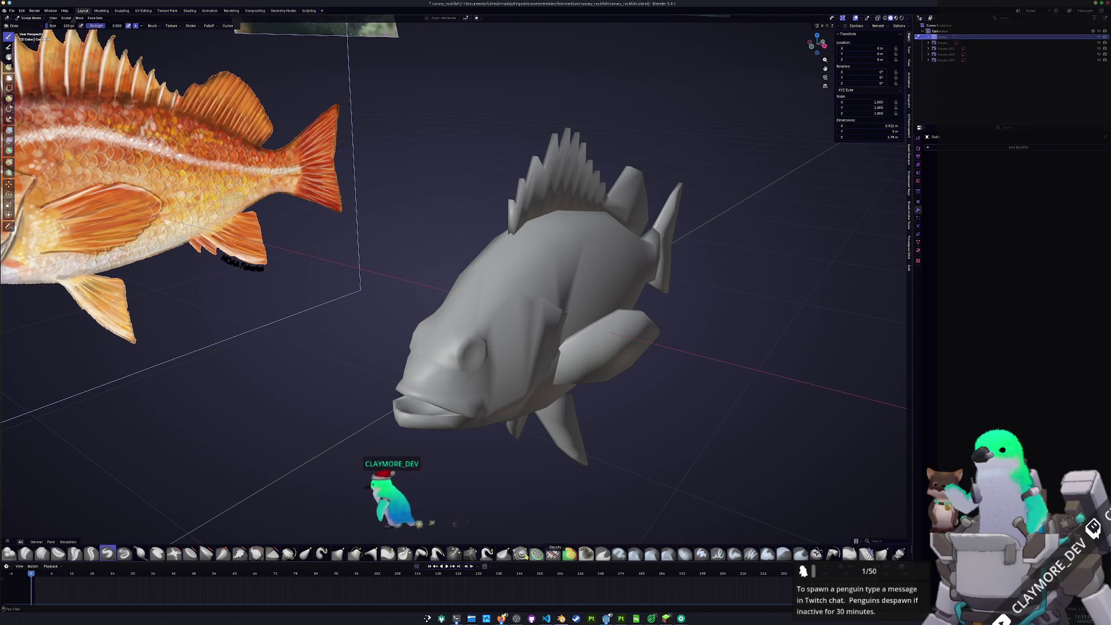
{"action": "left_click", "coordinate": [469, 556]}
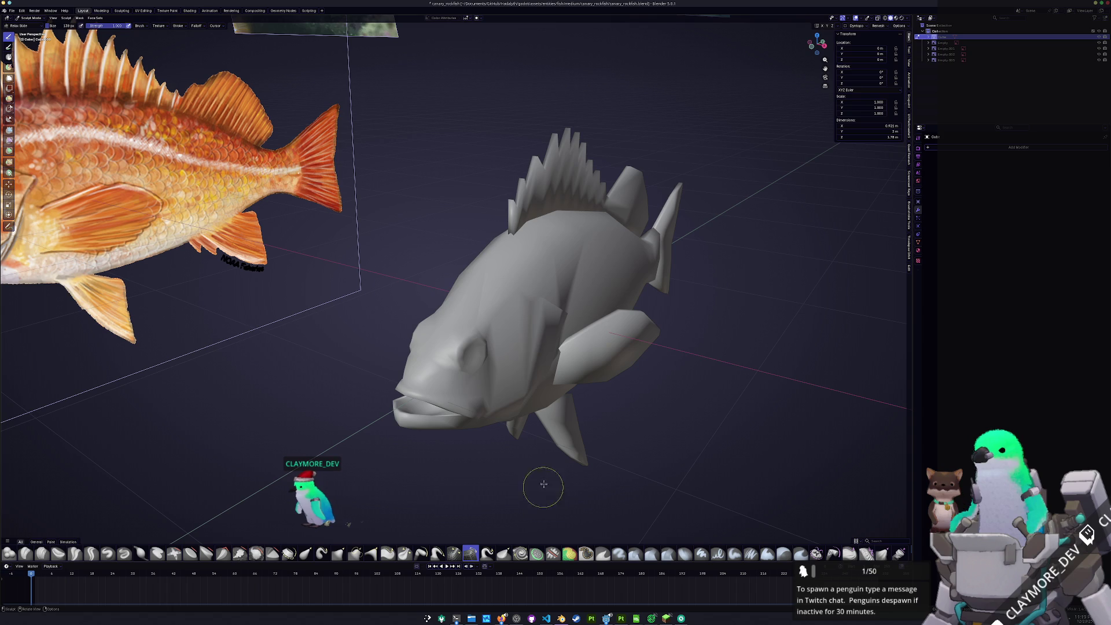
{"action": "left_click_drag", "start_coordinate": [482, 309], "coordinate": [479, 279]}
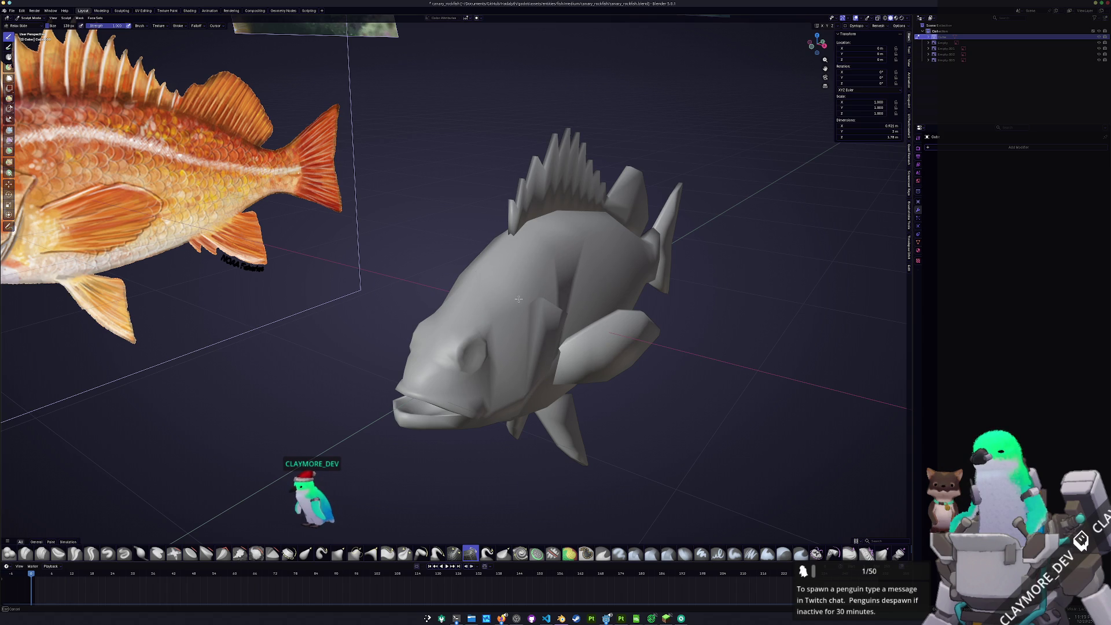
{"action": "middle_click_drag", "start_coordinate": [521, 301], "coordinate": [546, 324]}
{"action": "middle_click_drag", "start_coordinate": [600, 361], "coordinate": [807, 56]}
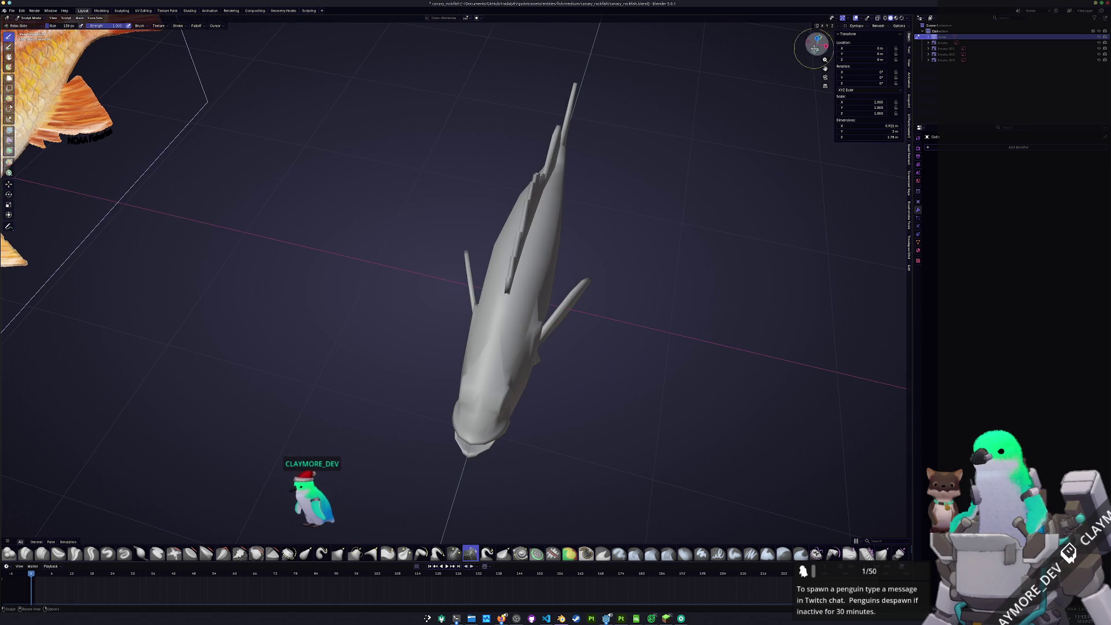
{"action": "scroll", "coordinate": [542, 359], "scroll_direction": "up", "scroll_amount": 1}
{"action": "scroll", "coordinate": [508, 331], "scroll_direction": "up", "scroll_amount": 1}
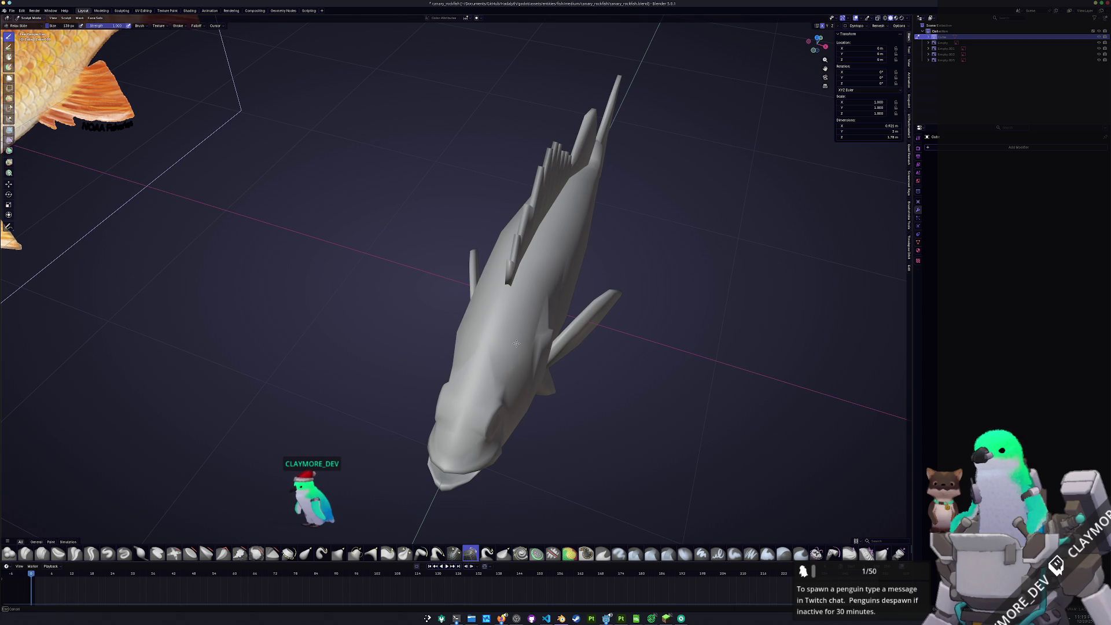
{"action": "middle_click_drag", "start_coordinate": [515, 348], "coordinate": [493, 323]}
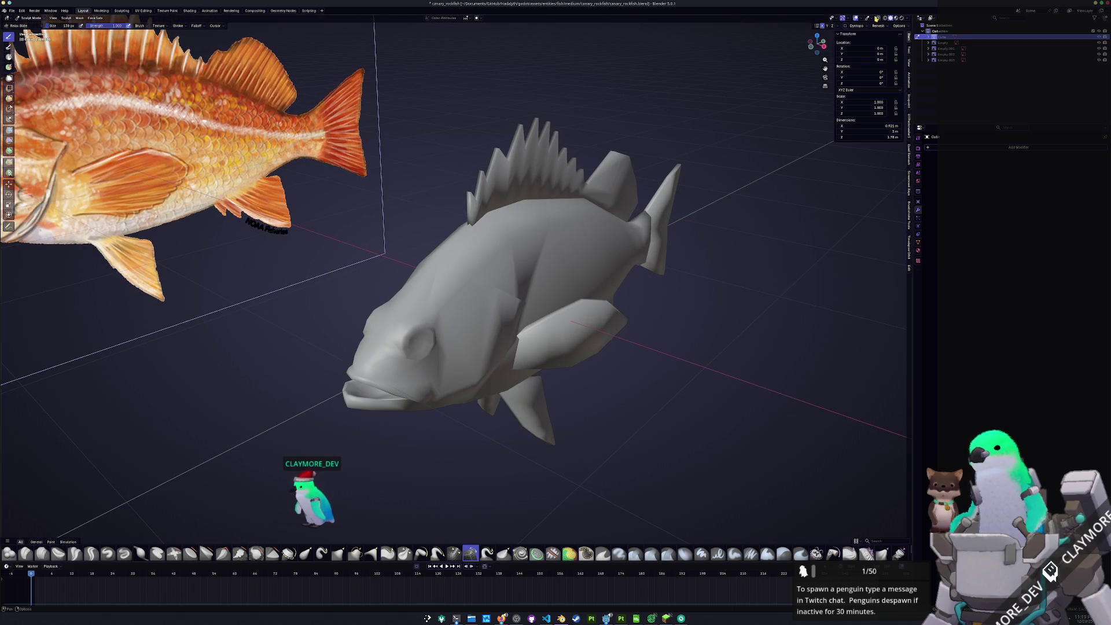
In wireframe view, relax and slide the head edges to even them out
{"action": "key", "text": "shift+z"}
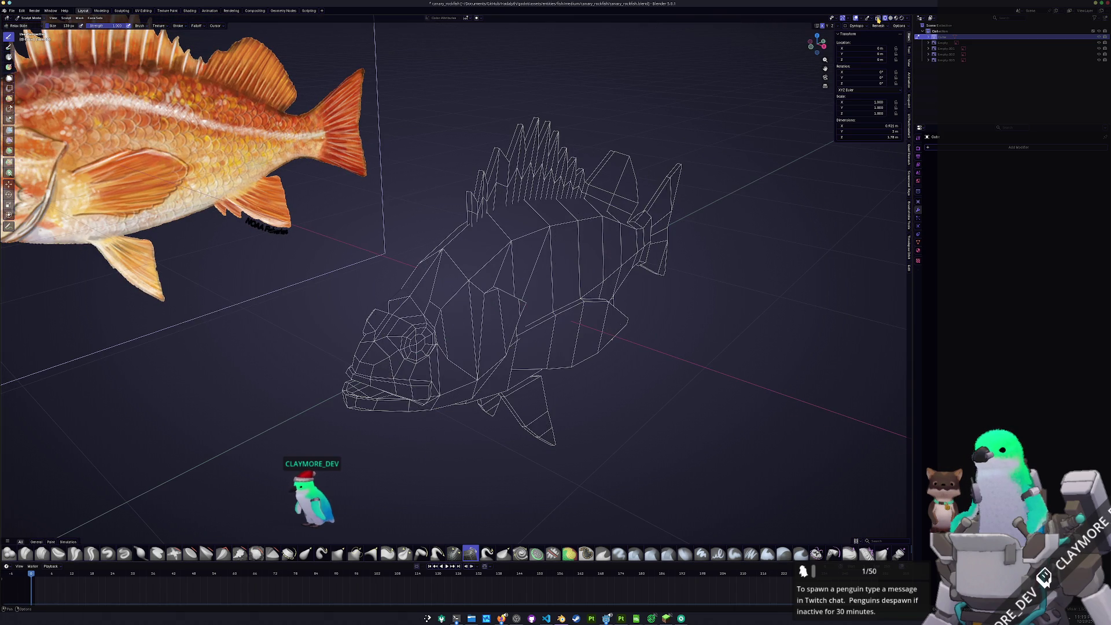
{"action": "scroll", "coordinate": [429, 315], "scroll_direction": "up", "scroll_amount": 4}
{"action": "left_click_drag", "start_coordinate": [420, 335], "coordinate": [399, 321]}
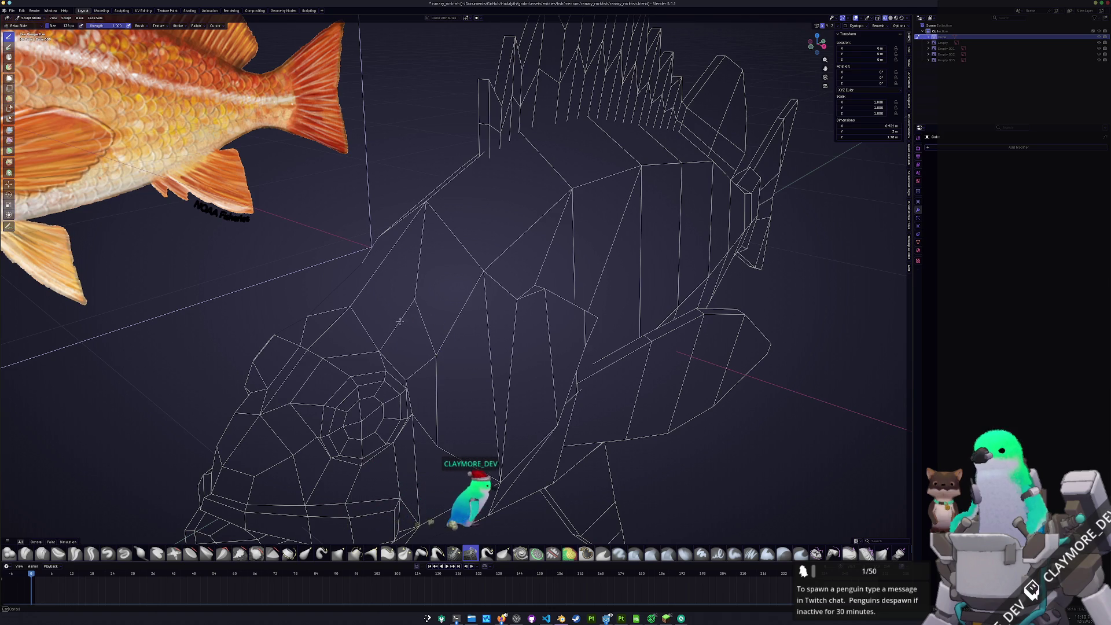
{"action": "middle_click_drag", "start_coordinate": [400, 322], "coordinate": [452, 276]}
{"action": "left_click_drag", "start_coordinate": [452, 276], "coordinate": [445, 282]}
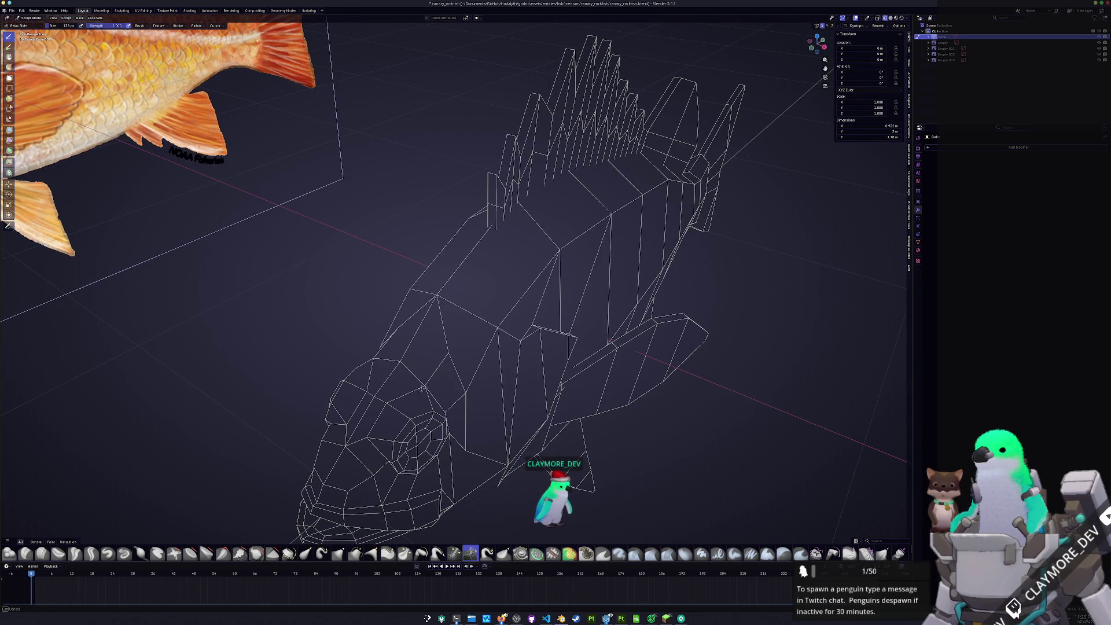
{"action": "middle_click_drag", "start_coordinate": [428, 380], "coordinate": [390, 355]}
{"action": "scroll", "coordinate": [391, 341], "scroll_direction": "up", "scroll_amount": 5}
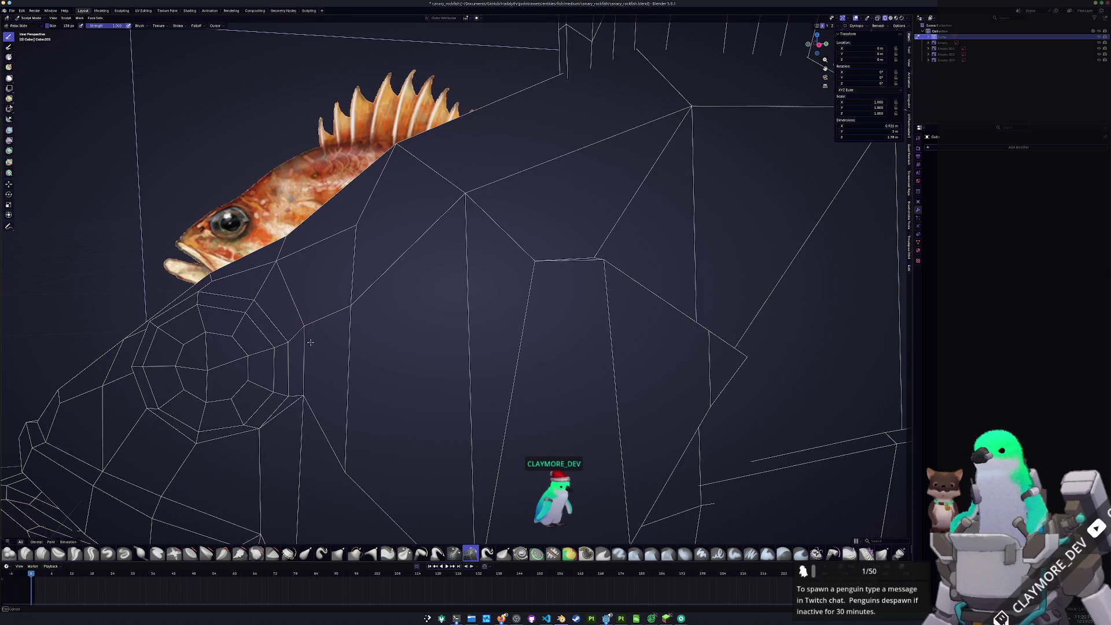
Pull part of the head downward to reshape it toward the reference drawing
{"action": "left_click_drag", "start_coordinate": [313, 390], "coordinate": [305, 415]}
{"action": "scroll", "coordinate": [311, 423], "scroll_direction": "down", "scroll_amount": 6}
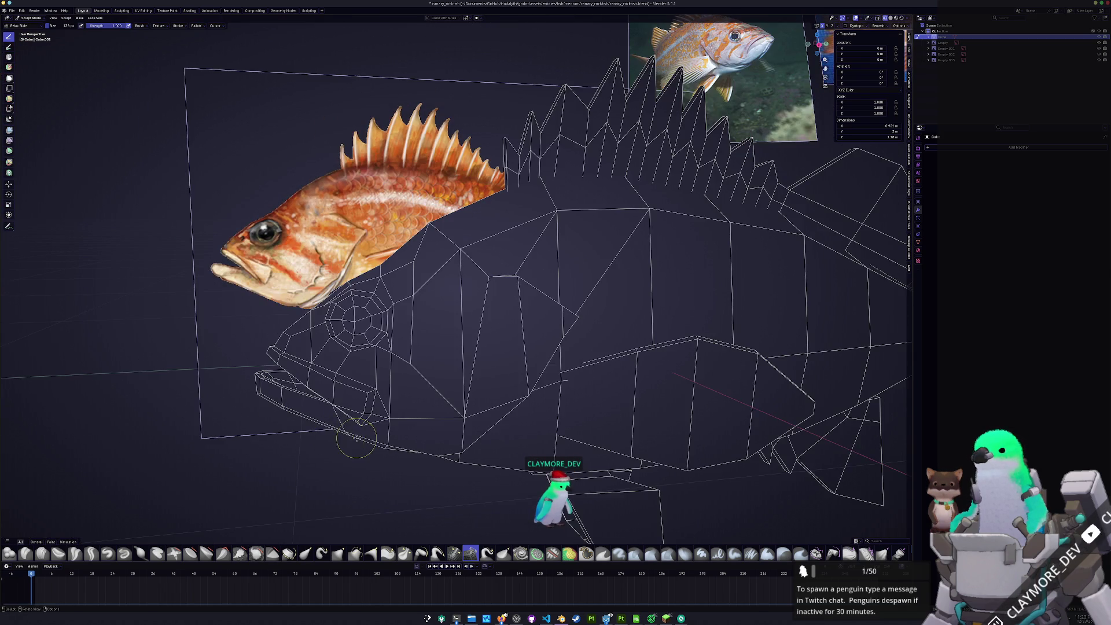
{"action": "middle_click_drag", "start_coordinate": [360, 419], "coordinate": [440, 429]}
{"action": "middle_click_drag", "start_coordinate": [351, 442], "coordinate": [383, 416]}
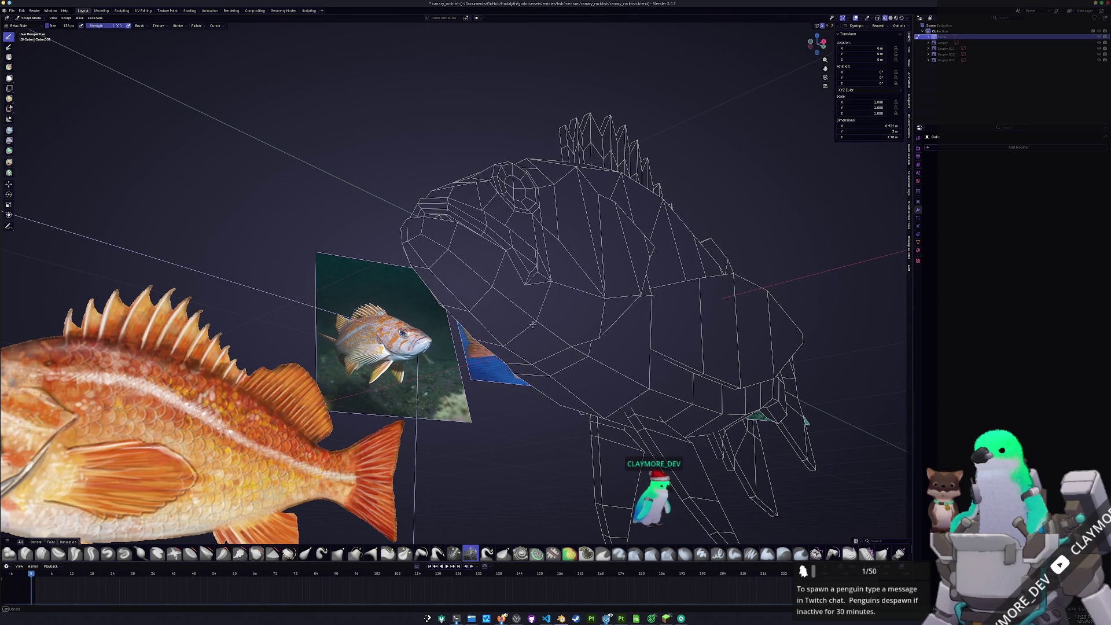
{"action": "middle_click_drag", "start_coordinate": [532, 314], "coordinate": [511, 358]}
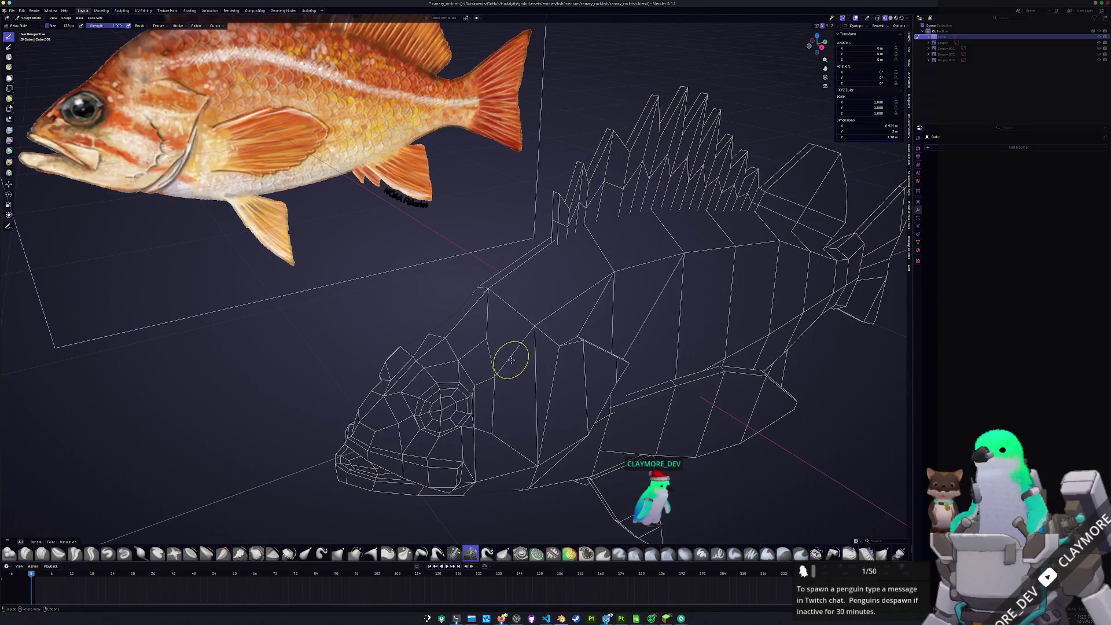
Toggle between solid and wireframe shading to compare the head with the reference image
{"action": "left_click", "coordinate": [891, 19]}
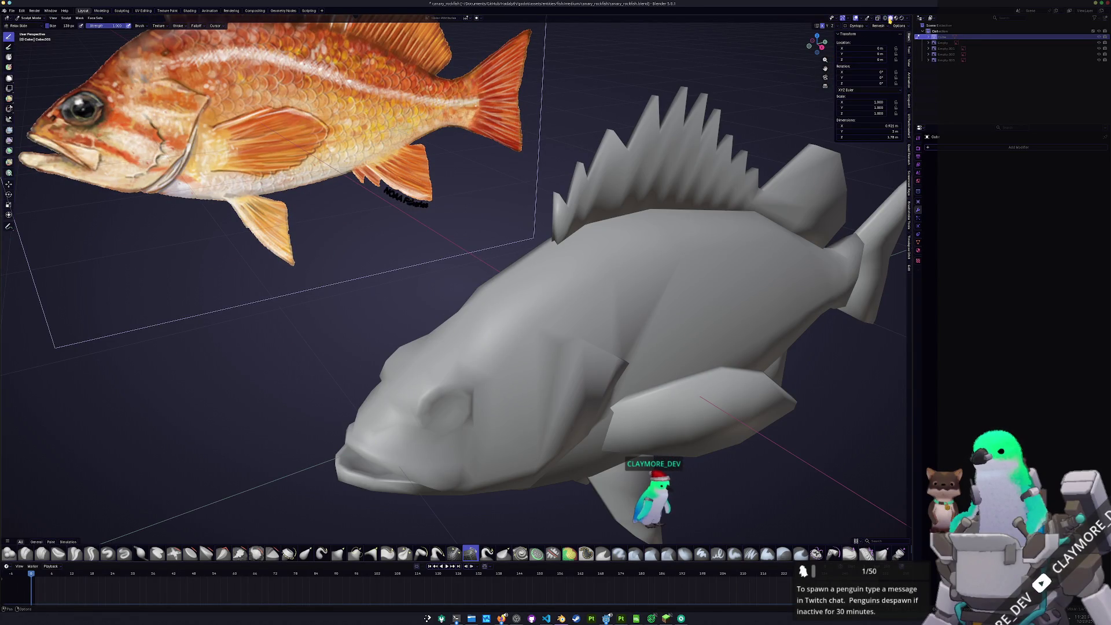
{"action": "middle_click_drag", "start_coordinate": [531, 308], "coordinate": [586, 258]}
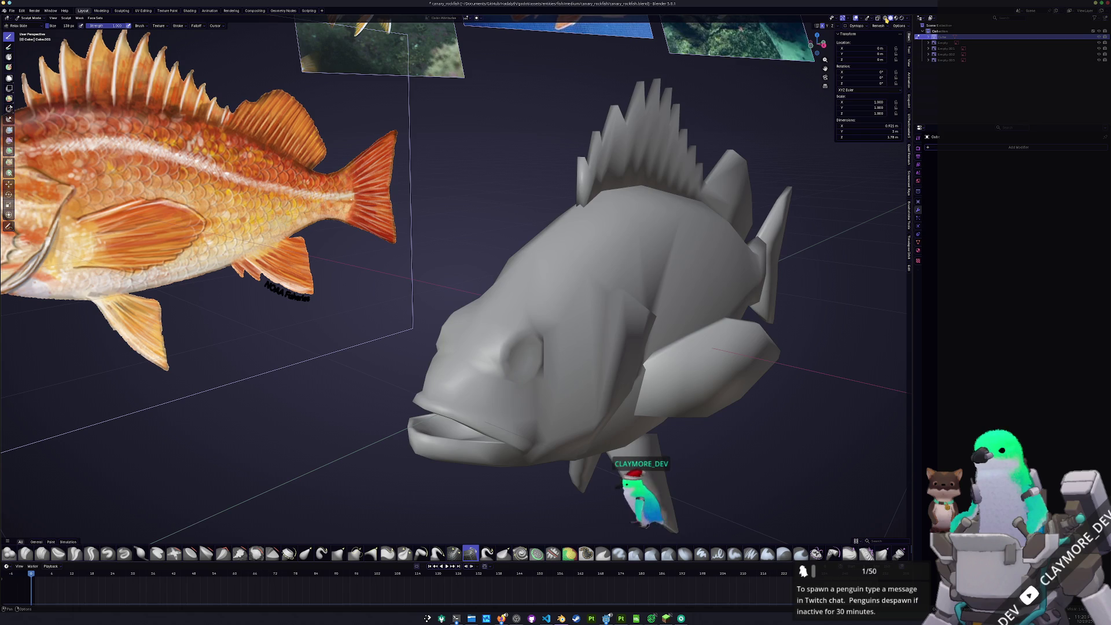
{"action": "left_click", "coordinate": [884, 18]}
{"action": "middle_click_drag", "start_coordinate": [553, 245], "coordinate": [553, 245]}
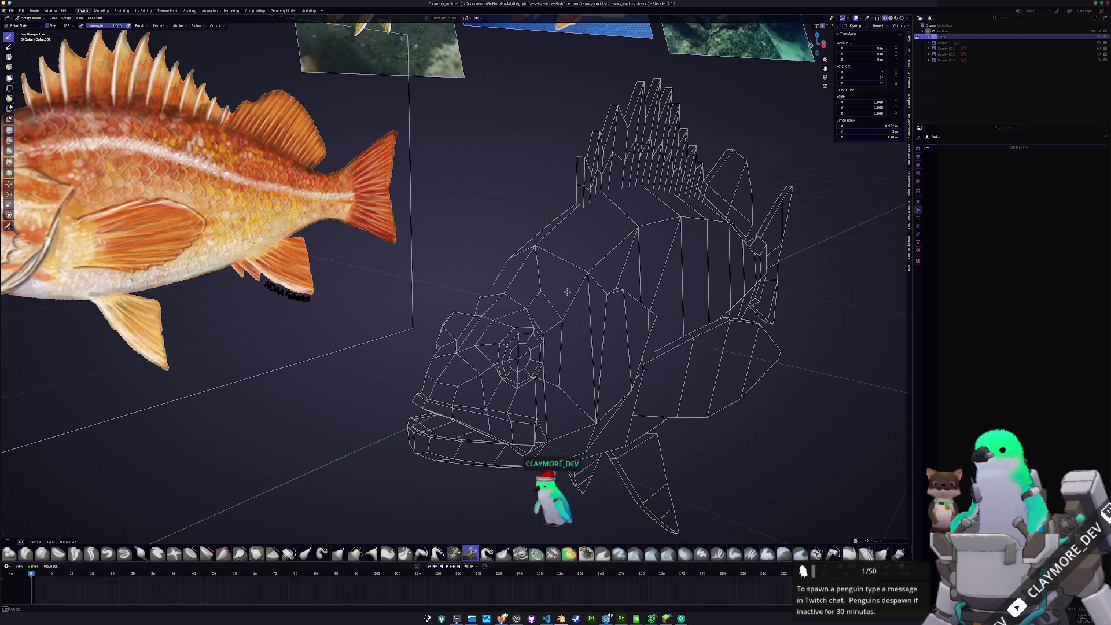
{"action": "mouse_move", "coordinate": [583, 271]}
{"action": "middle_mouse_down"}
{"action": "mouse_move", "coordinate": [596, 289]}
{"action": "mouse_move", "coordinate": [556, 278]}
{"action": "mouse_move", "coordinate": [529, 287]}
{"action": "middle_mouse_up"}
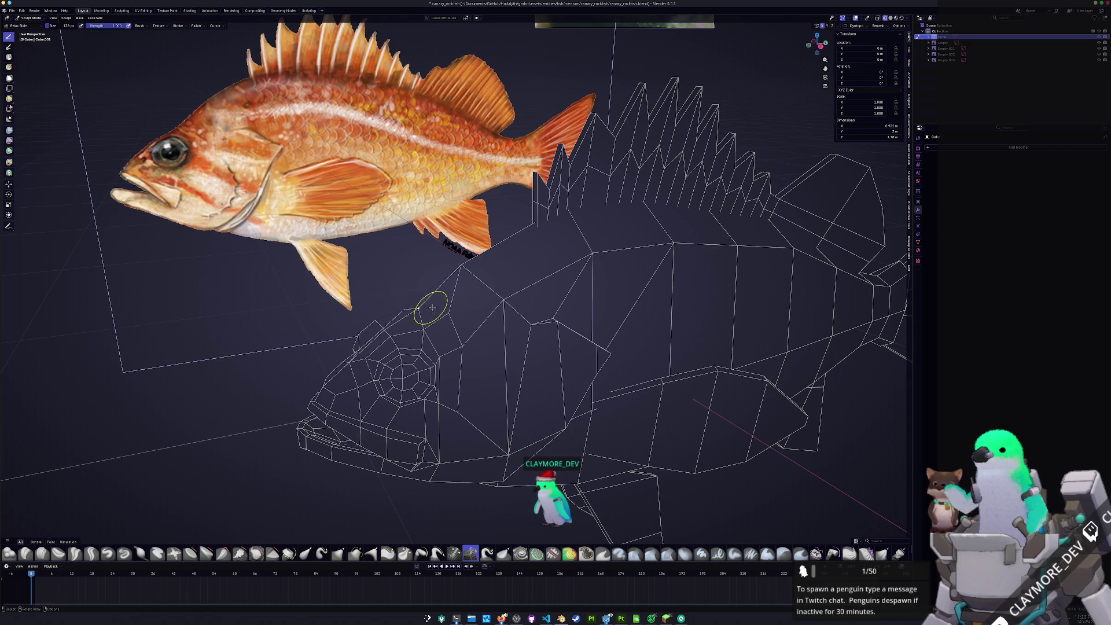
{"action": "middle_click_drag", "start_coordinate": [425, 305], "coordinate": [461, 322]}
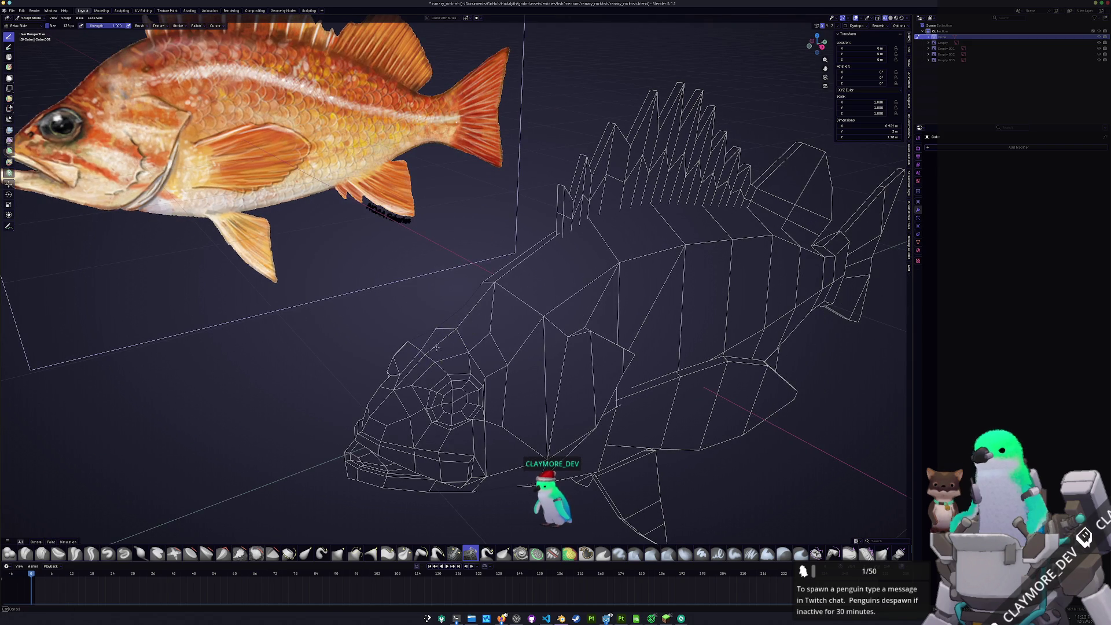
{"action": "middle_click_drag", "start_coordinate": [449, 338], "coordinate": [522, 360]}
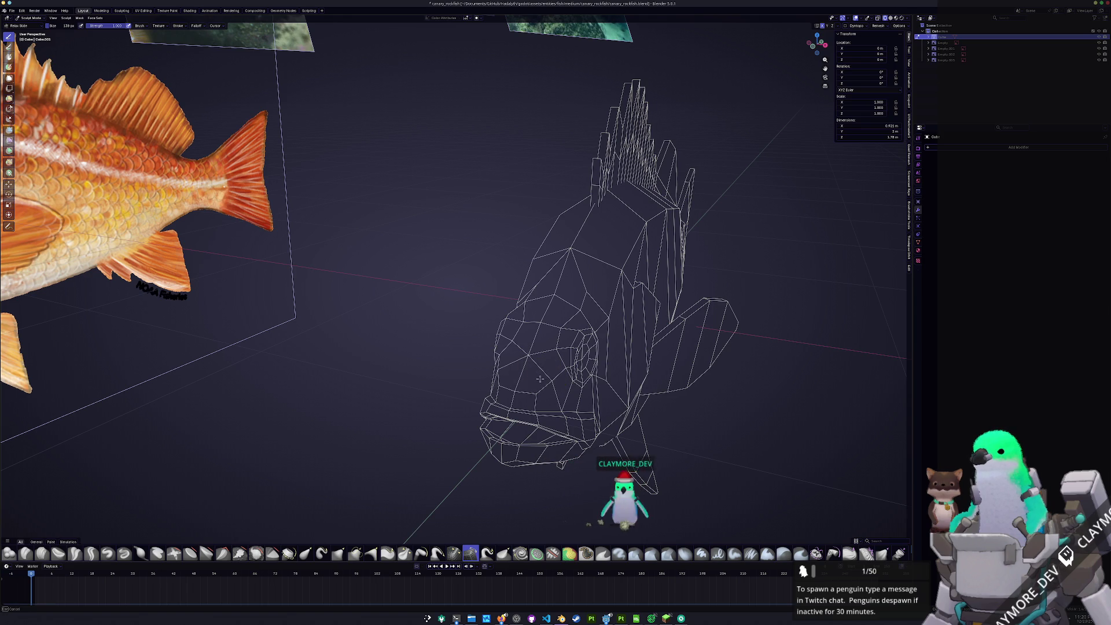
{"action": "scroll", "coordinate": [545, 391], "scroll_direction": "up", "scroll_amount": 5}
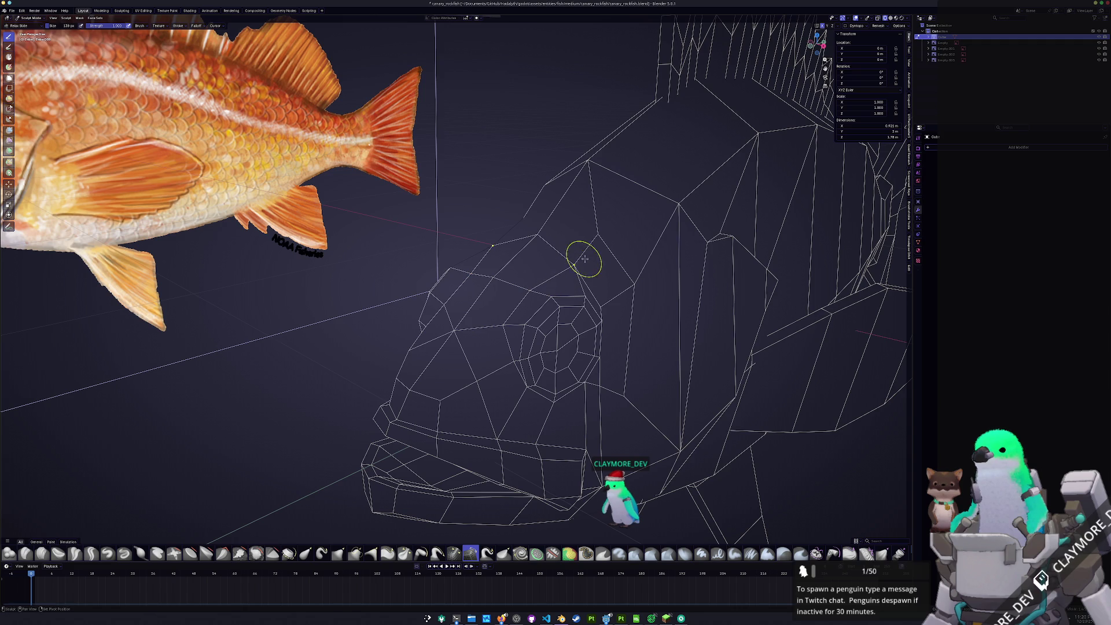
{"action": "middle_click_drag", "start_coordinate": [633, 263], "coordinate": [489, 236]}
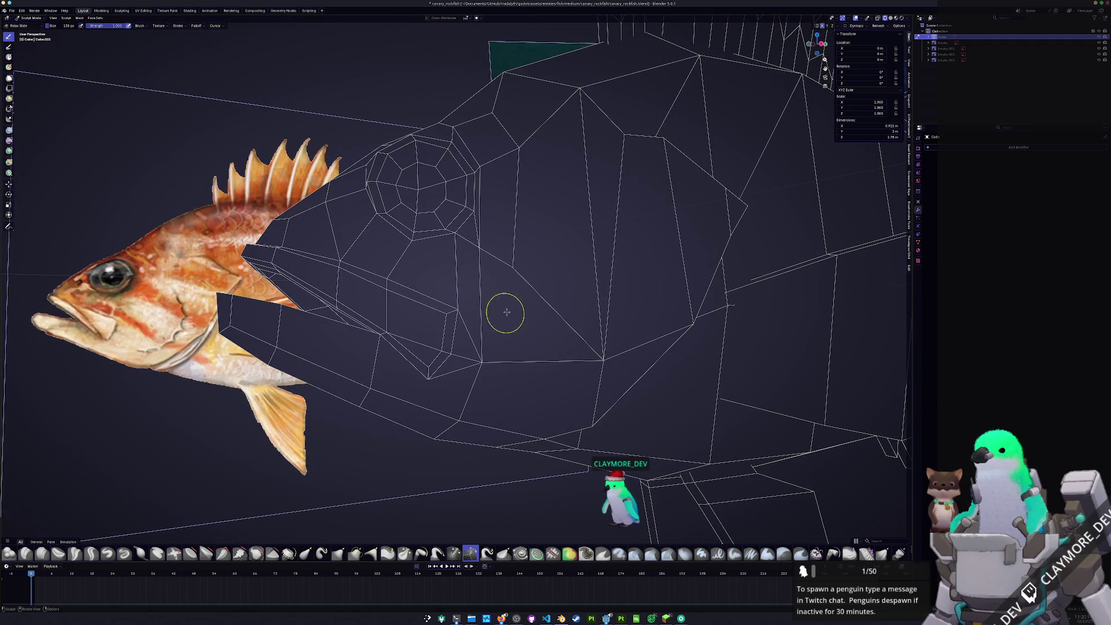
{"action": "scroll", "coordinate": [502, 315], "scroll_direction": "down", "scroll_amount": 5}
Leave sculpting for Object Mode and show the fish with solid shading
{"action": "key", "text": "ctrl+Tab"}
{"action": "scroll", "coordinate": [576, 345], "scroll_direction": "down", "scroll_amount": 2}
{"action": "middle_click_drag", "start_coordinate": [595, 351], "coordinate": [578, 345]}
{"action": "left_click", "coordinate": [889, 18]}
{"action": "middle_click_drag", "start_coordinate": [498, 324], "coordinate": [469, 369]}
Mark the lip edges as sharp in Edit Mode, then return to Object Mode
{"action": "key", "text": "Tab"}
{"action": "scroll", "coordinate": [463, 371], "scroll_direction": "up", "scroll_amount": 4}
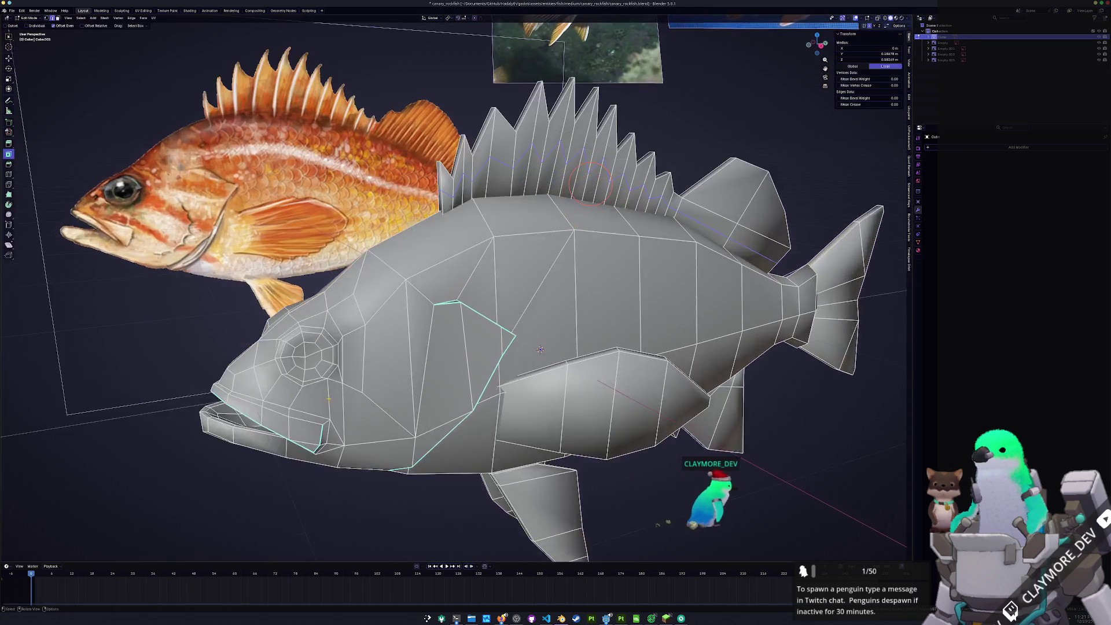
{"action": "right_click", "coordinate": [405, 350]}
{"action": "left_click", "coordinate": [417, 350]}
{"action": "key", "text": "Tab"}
{"action": "scroll", "coordinate": [657, 313], "scroll_direction": "down", "scroll_amount": 5}
Inspect the fish from other angles, briefly toggling into Edit Mode and back
{"action": "mouse_move", "coordinate": [432, 409]}
{"action": "middle_mouse_down"}
{"action": "mouse_move", "coordinate": [506, 407]}
{"action": "mouse_move", "coordinate": [526, 384]}
{"action": "mouse_move", "coordinate": [493, 456]}
{"action": "mouse_move", "coordinate": [461, 422]}
{"action": "mouse_move", "coordinate": [409, 417]}
{"action": "mouse_move", "coordinate": [434, 428]}
{"action": "mouse_move", "coordinate": [478, 394]}
{"action": "mouse_move", "coordinate": [508, 397]}
{"action": "mouse_move", "coordinate": [446, 396]}
{"action": "mouse_move", "coordinate": [463, 397]}
{"action": "middle_mouse_up"}
{"action": "key", "text": "Tab"}
{"action": "key", "text": "Tab"}
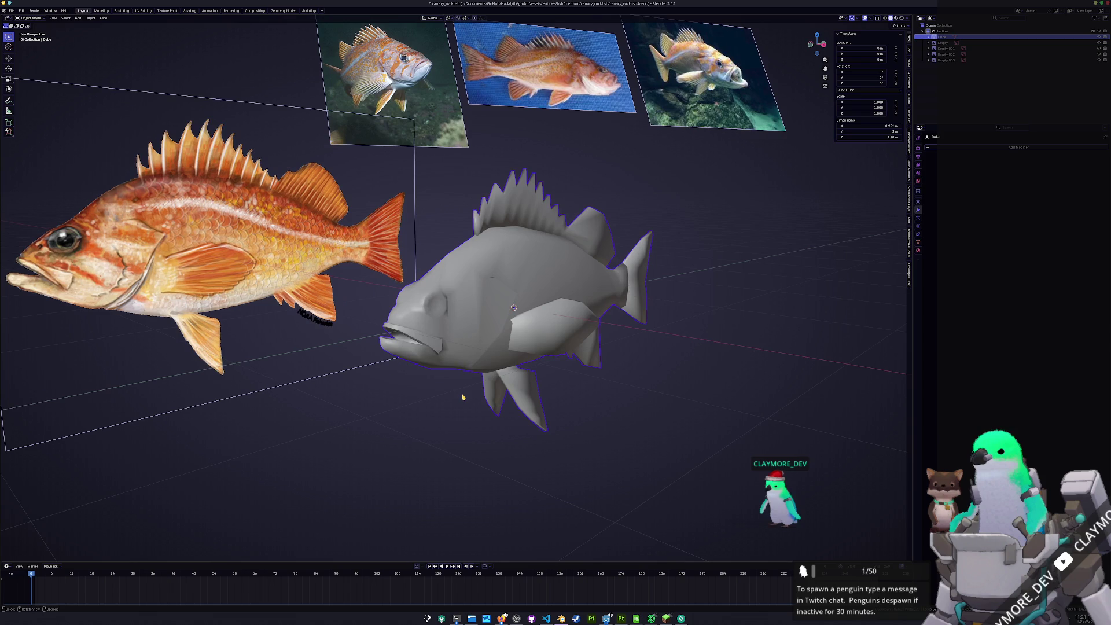
{"action": "key", "text": "Tab"}
{"action": "middle_click_drag", "start_coordinate": [536, 232], "coordinate": [451, 324]}
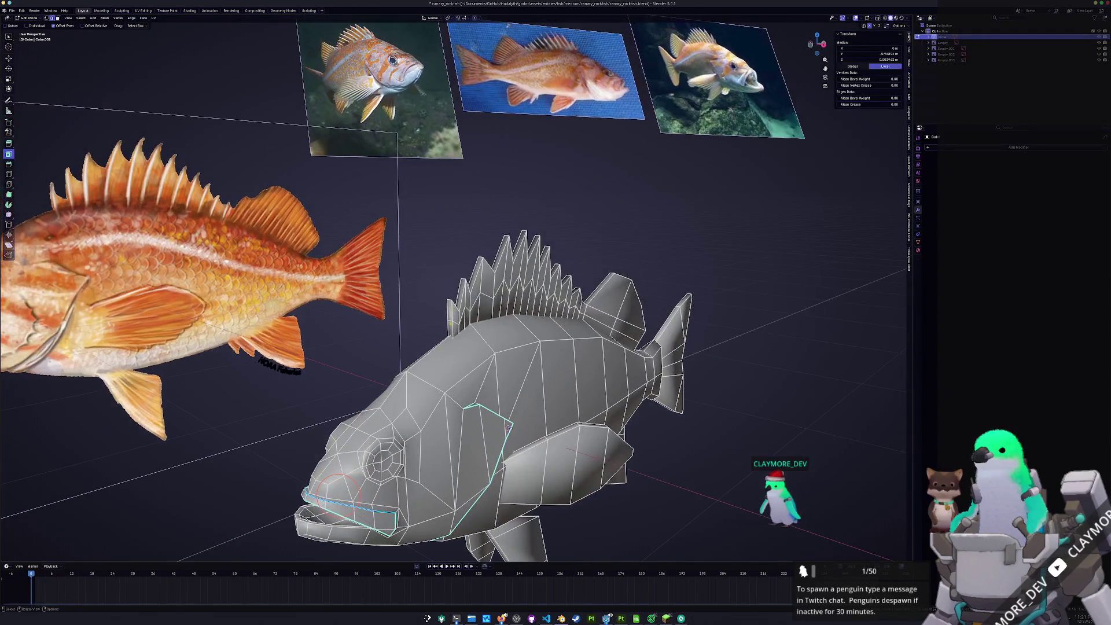
Mark the dorsal fin edges sharp from the Ctrl+E edge menu
{"action": "middle_click_drag", "start_coordinate": [508, 428], "coordinate": [491, 379]}
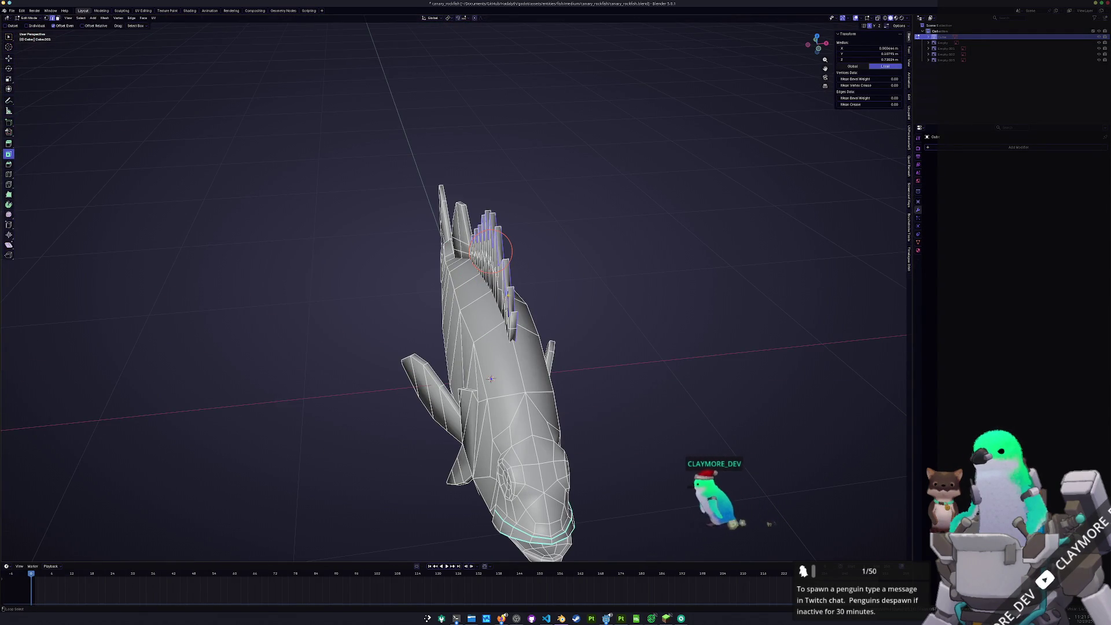
{"action": "middle_click_drag", "start_coordinate": [510, 294], "coordinate": [556, 247]}
{"action": "key", "text": "ctrl+e"}
{"action": "left_click", "coordinate": [556, 248]}
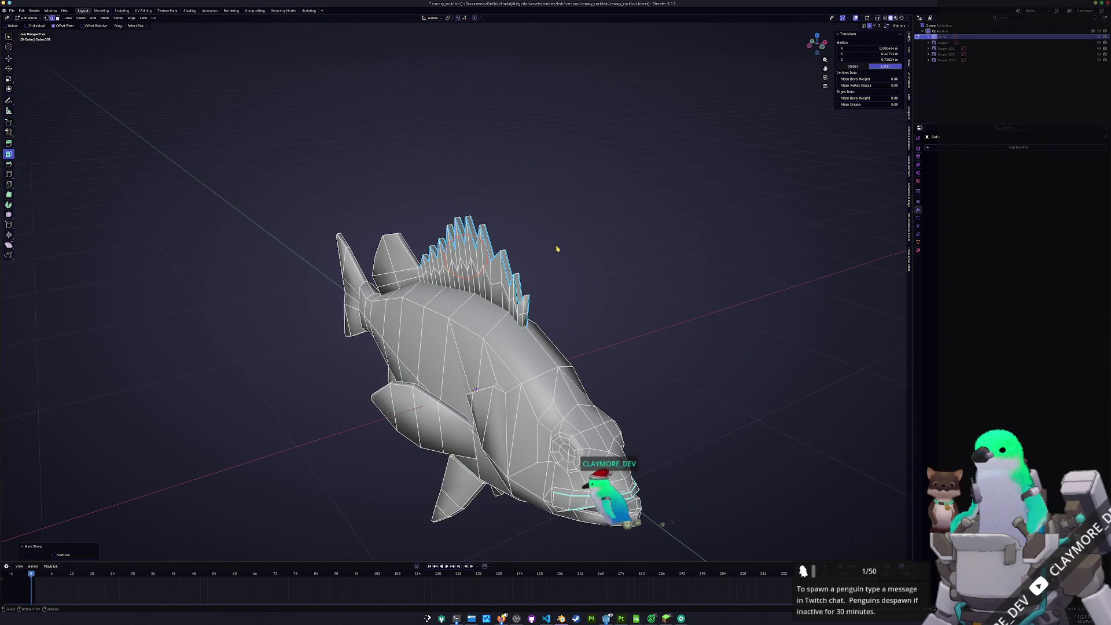
{"action": "middle_click_drag", "start_coordinate": [591, 273], "coordinate": [499, 324]}
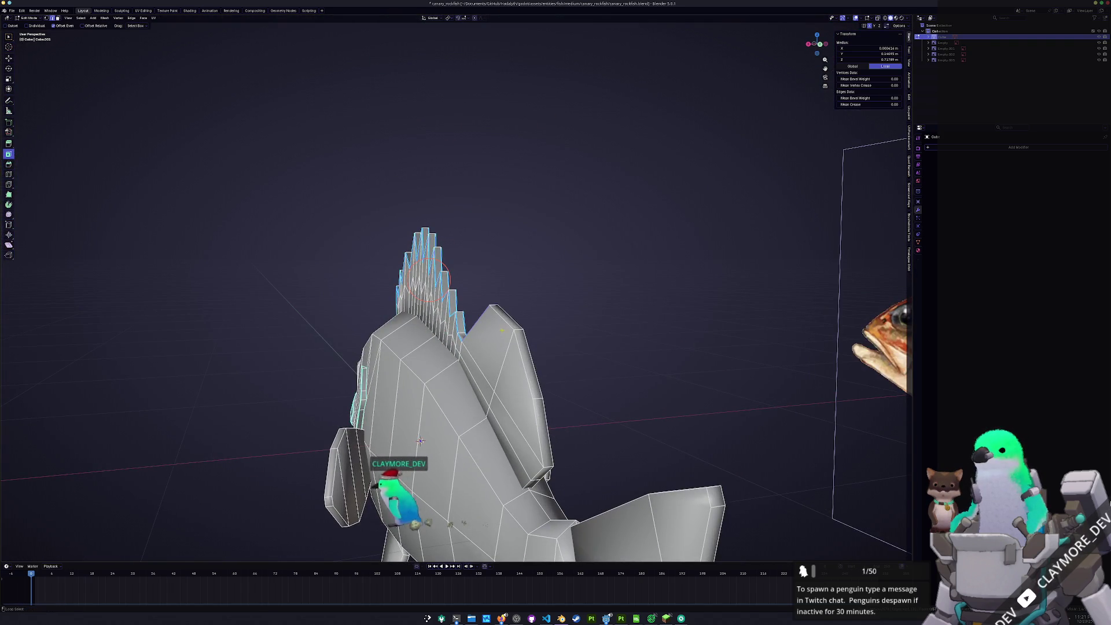
Select the fin's border edge loop and change its edge options, using X-ray view
{"action": "left_click", "coordinate": [534, 426], "text": "alt"}
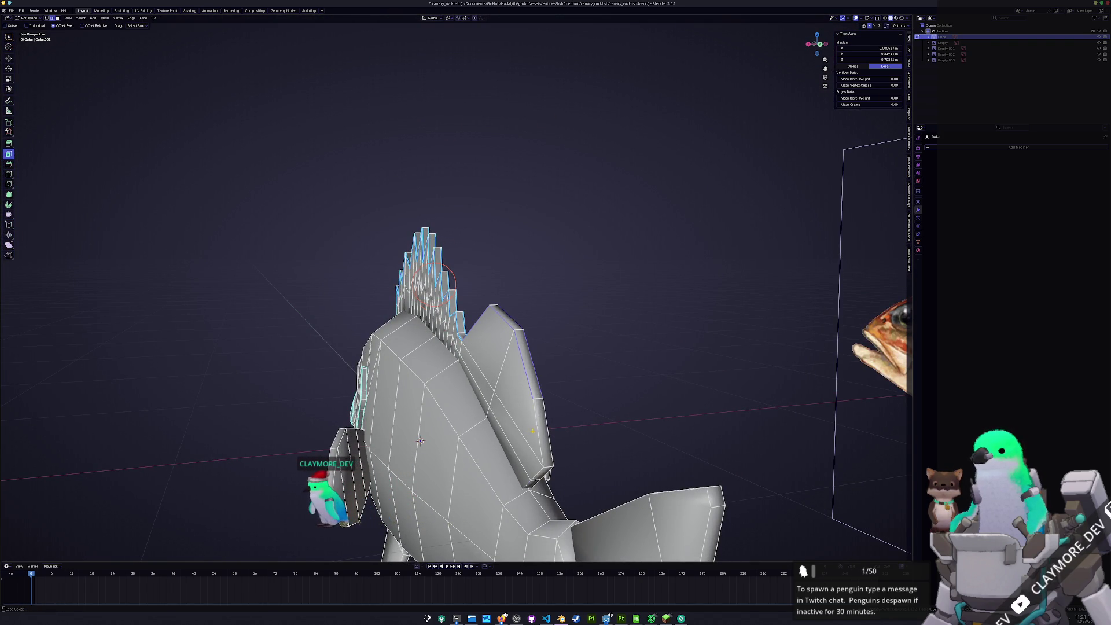
{"action": "right_click", "coordinate": [556, 430]}
{"action": "left_click", "coordinate": [554, 428]}
{"action": "key", "text": "Tab"}
{"action": "mouse_move", "coordinate": [554, 428]}
{"action": "middle_mouse_down"}
{"action": "mouse_move", "coordinate": [480, 434]}
{"action": "mouse_move", "coordinate": [463, 405]}
{"action": "mouse_move", "coordinate": [483, 319]}
{"action": "mouse_move", "coordinate": [545, 382]}
{"action": "middle_mouse_up"}
{"action": "key", "text": "Tab"}
{"action": "key", "text": "alt+z"}
{"action": "right_click", "coordinate": [491, 335]}
{"action": "left_click", "coordinate": [492, 339]}
{"action": "key", "text": "Tab"}
{"action": "key", "text": "alt+z"}
{"action": "mouse_move", "coordinate": [581, 415]}
{"action": "middle_mouse_down"}
{"action": "mouse_move", "coordinate": [556, 428]}
{"action": "mouse_move", "coordinate": [504, 422]}
{"action": "mouse_move", "coordinate": [510, 449]}
{"action": "mouse_move", "coordinate": [615, 387]}
{"action": "mouse_move", "coordinate": [620, 335]}
{"action": "middle_mouse_up"}
Select the whole dorsal fin with Ctrl+L and clear its sharp marking
{"action": "key", "text": "Tab"}
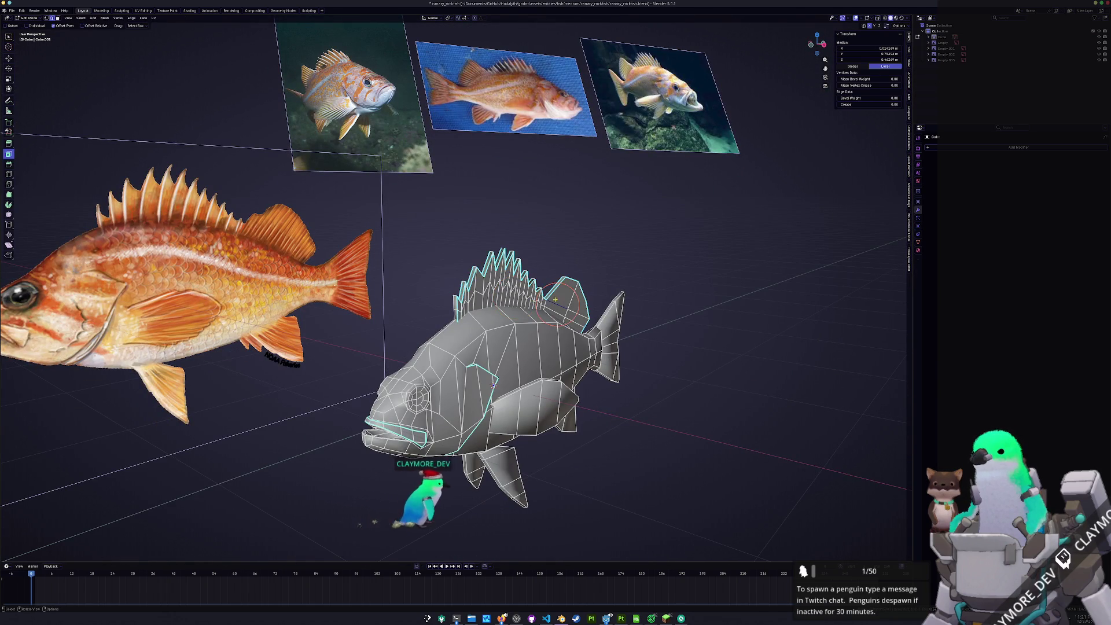
{"action": "key", "text": "ctrl+l"}
{"action": "right_click", "coordinate": [559, 304]}
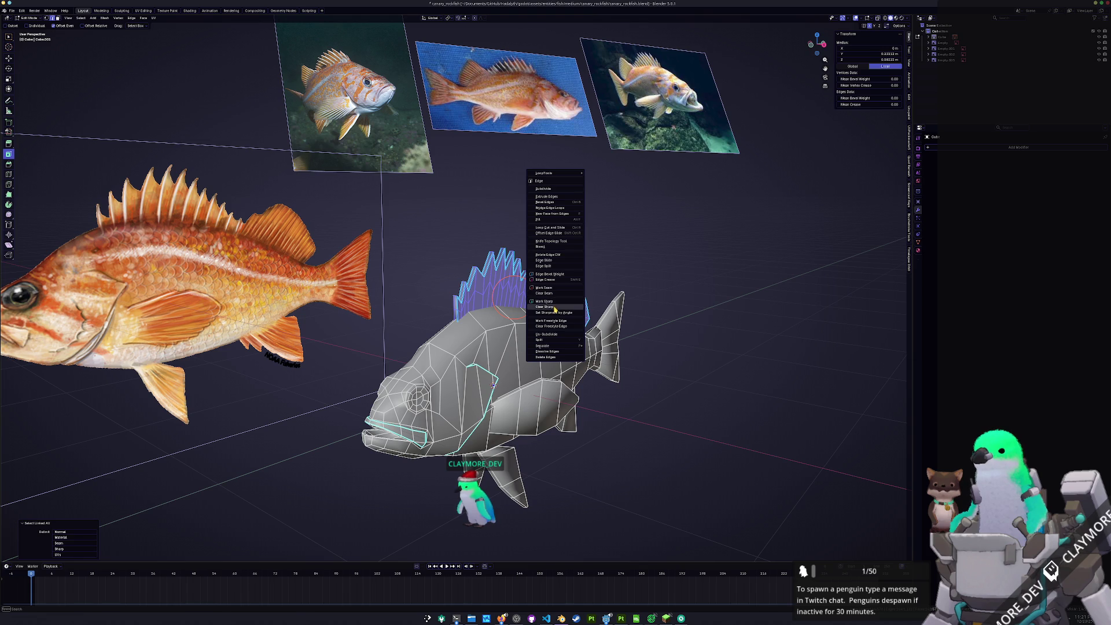
{"action": "left_click", "coordinate": [555, 308]}
{"action": "key", "text": "Tab"}
Select the entire fish mesh and symmetrize it from +X to -X
{"action": "left_click", "coordinate": [486, 397]}
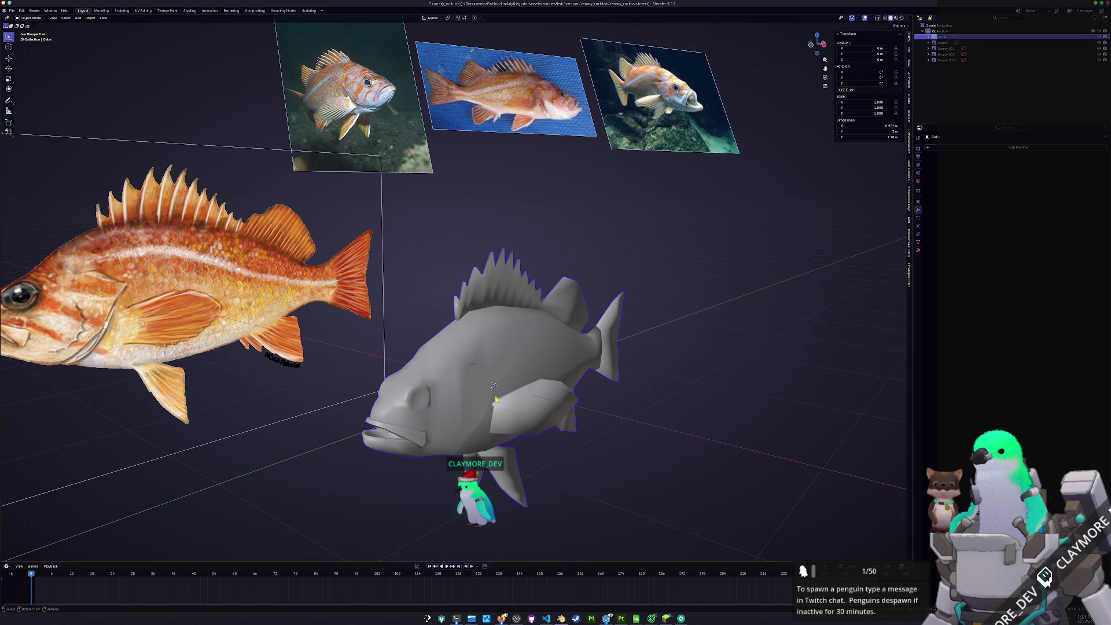
{"action": "middle_click_drag", "start_coordinate": [486, 397], "coordinate": [488, 376]}
{"action": "key", "text": "Tab"}
{"action": "key", "text": "a"}
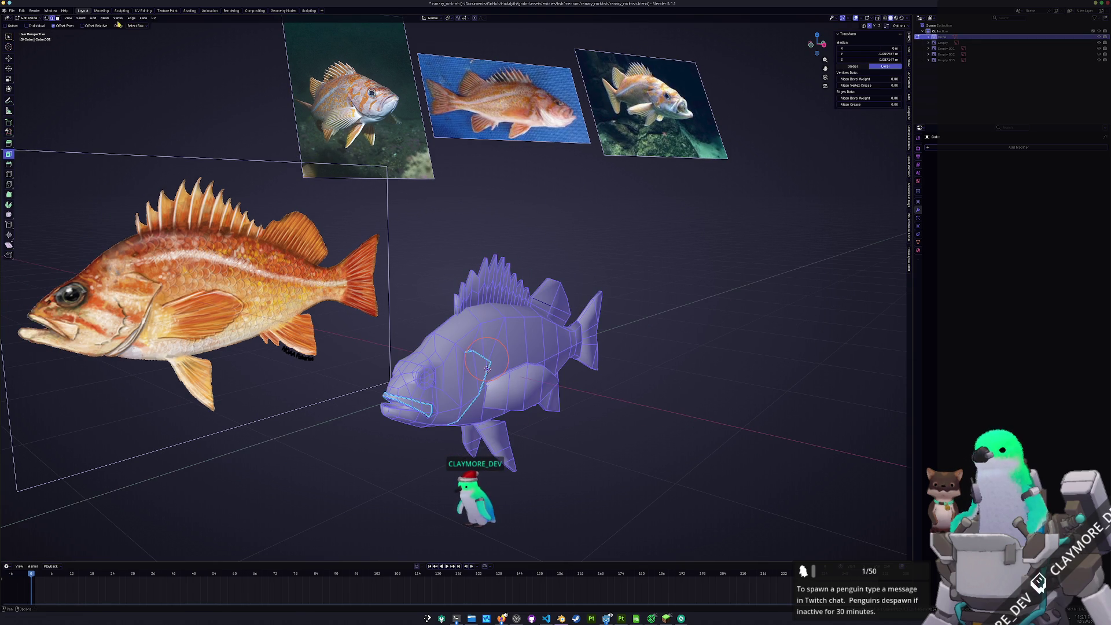
{"action": "left_click", "coordinate": [105, 18]}
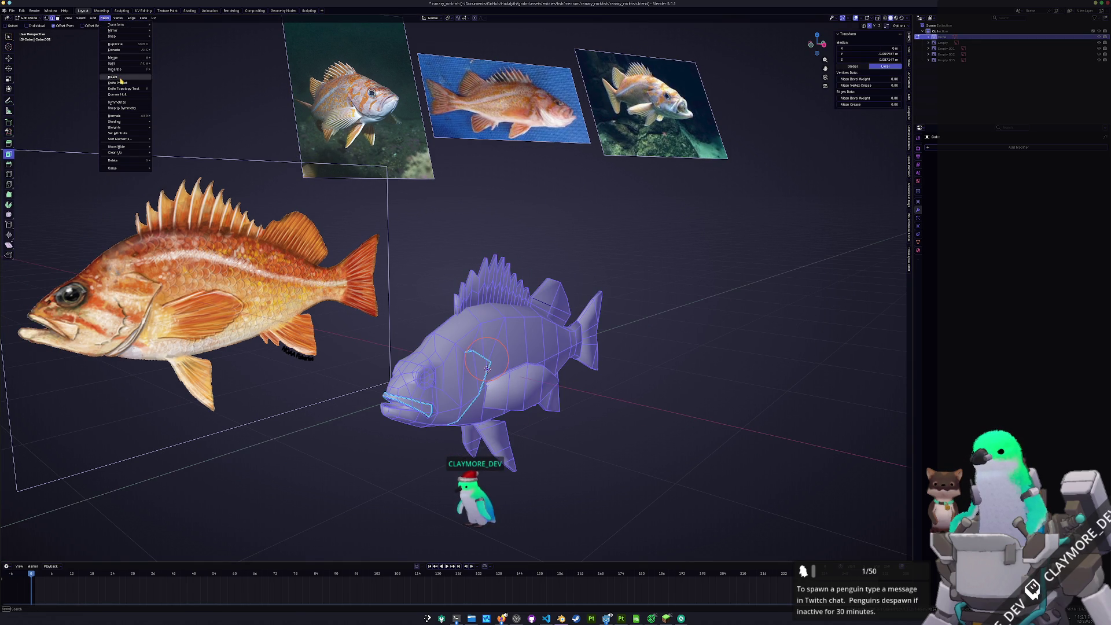
{"action": "left_click", "coordinate": [123, 103]}
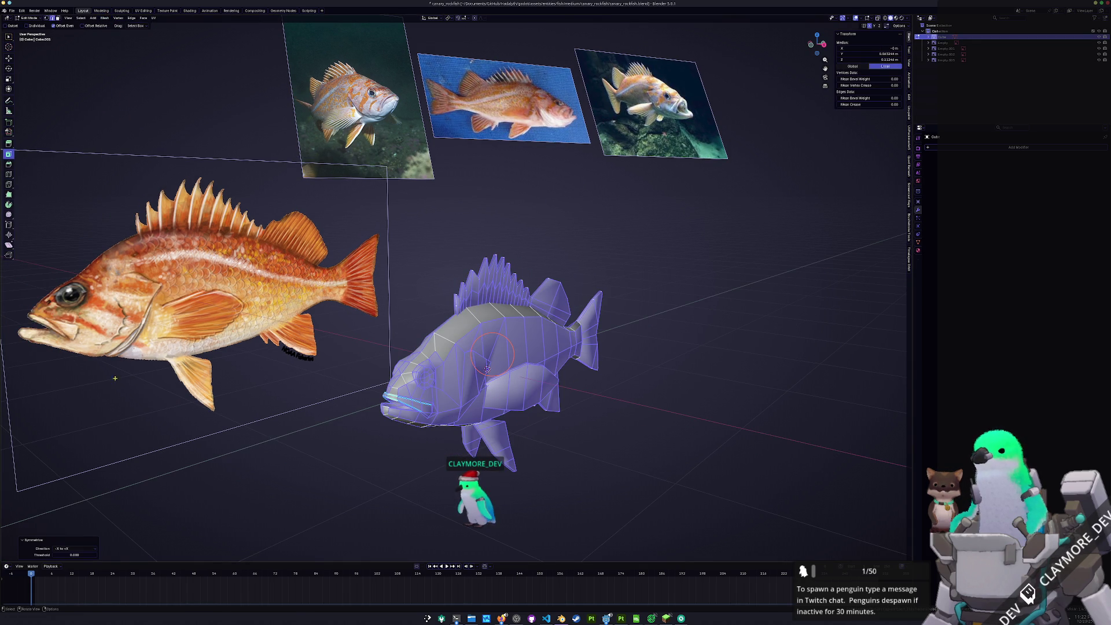
{"action": "left_click", "coordinate": [64, 548]}
{"action": "left_click", "coordinate": [69, 562]}
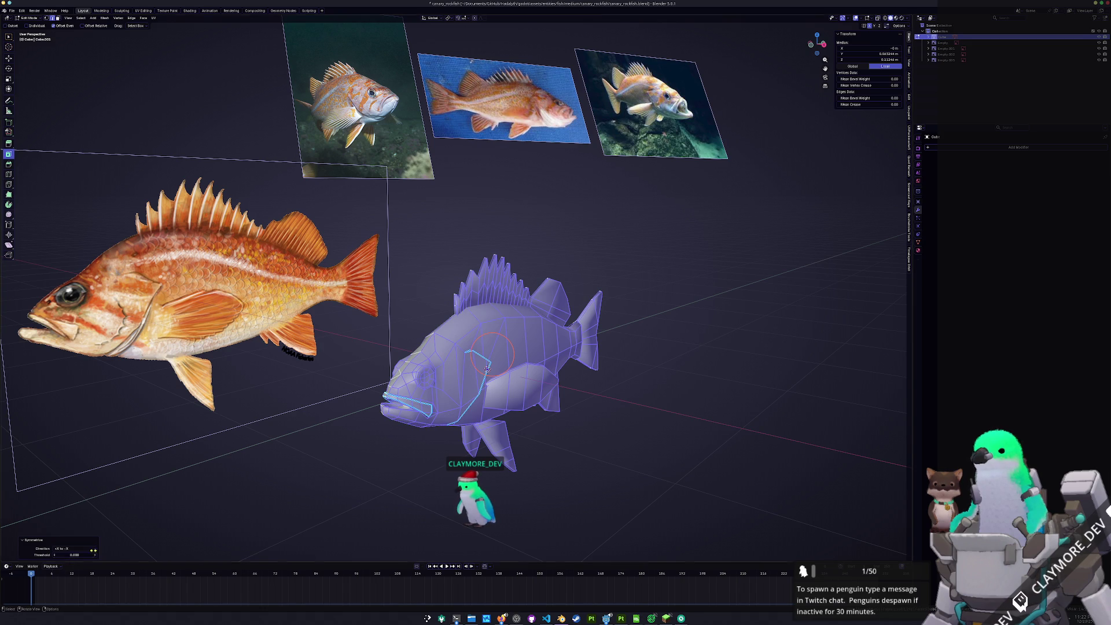
{"action": "key", "text": "Tab"}
Save canary_rockfish.blend and switch to the UV Editing workspace in Edit Mode
{"action": "key", "text": "ctrl+s"}
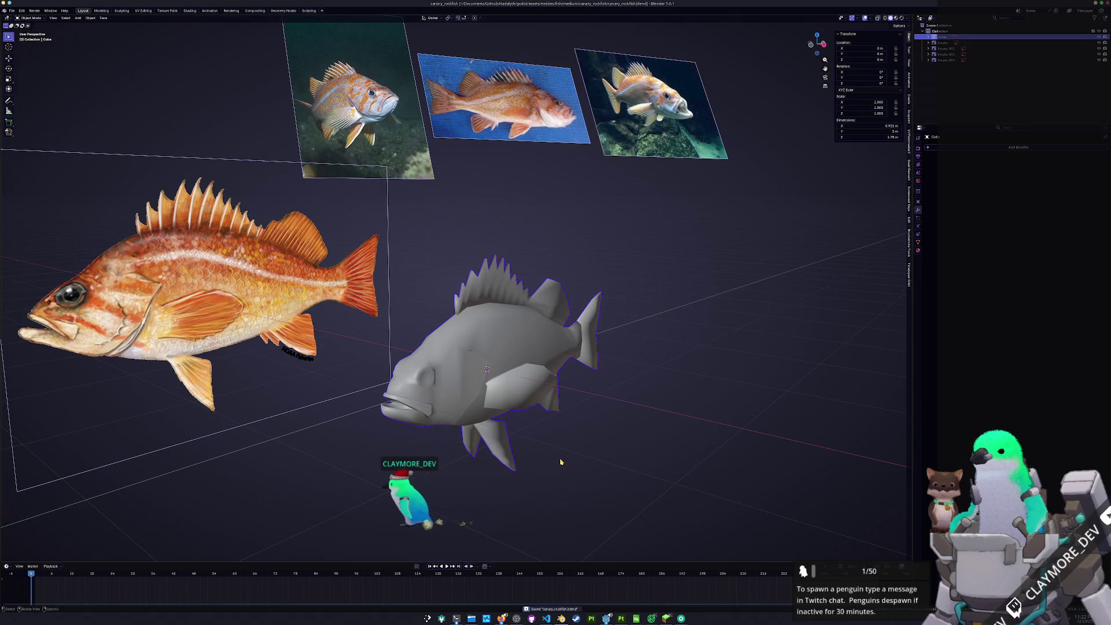
{"action": "middle_click_drag", "start_coordinate": [488, 369], "coordinate": [574, 465]}
{"action": "right_click", "coordinate": [575, 464]}
{"action": "left_click", "coordinate": [574, 464]}
{"action": "key", "text": "Tab"}
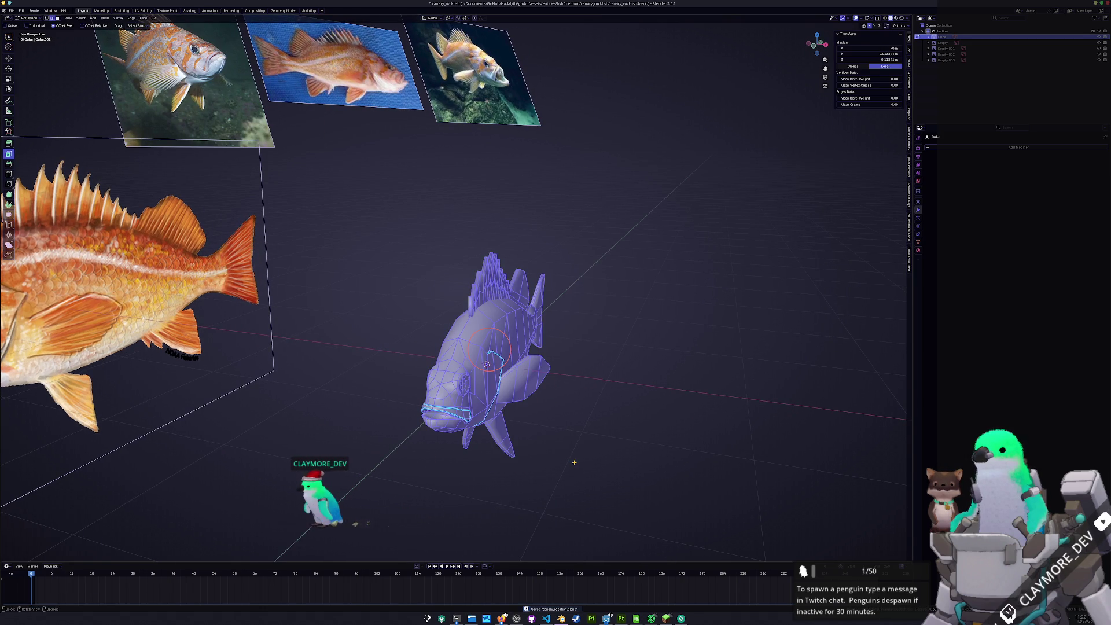
{"action": "left_click", "coordinate": [144, 10]}
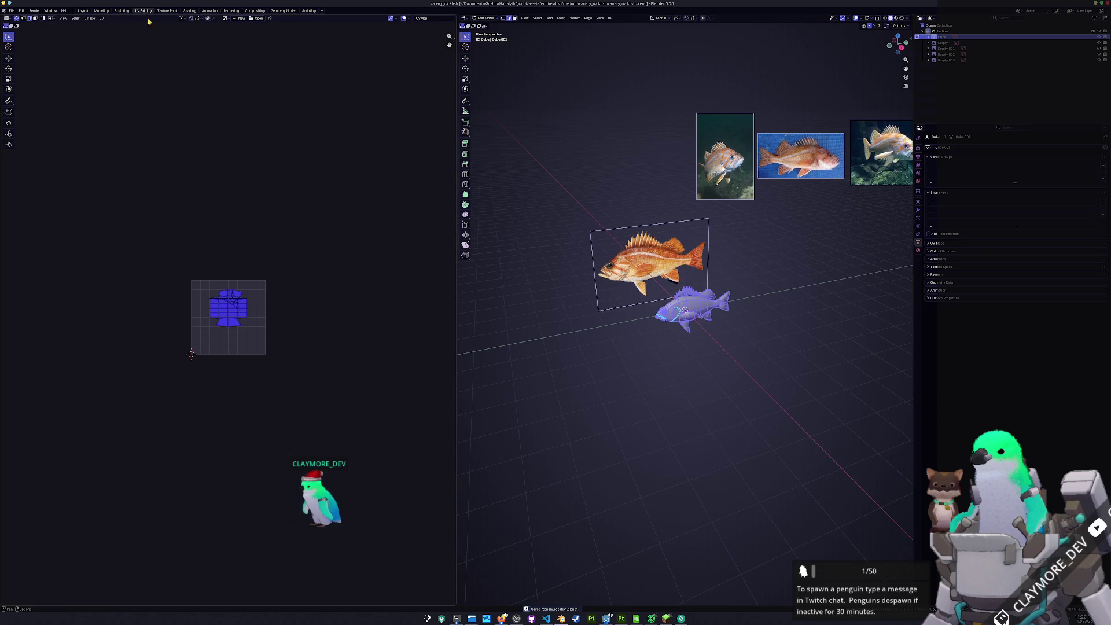
Mark the selected gill-cover edges of the rockfish as UV seams
{"action": "scroll", "coordinate": [666, 289], "scroll_direction": "up", "scroll_amount": 5}
{"action": "mouse_move", "coordinate": [666, 347]}
{"action": "middle_mouse_down"}
{"action": "mouse_move", "coordinate": [693, 393]}
{"action": "mouse_move", "coordinate": [636, 429]}
{"action": "middle_mouse_up"}
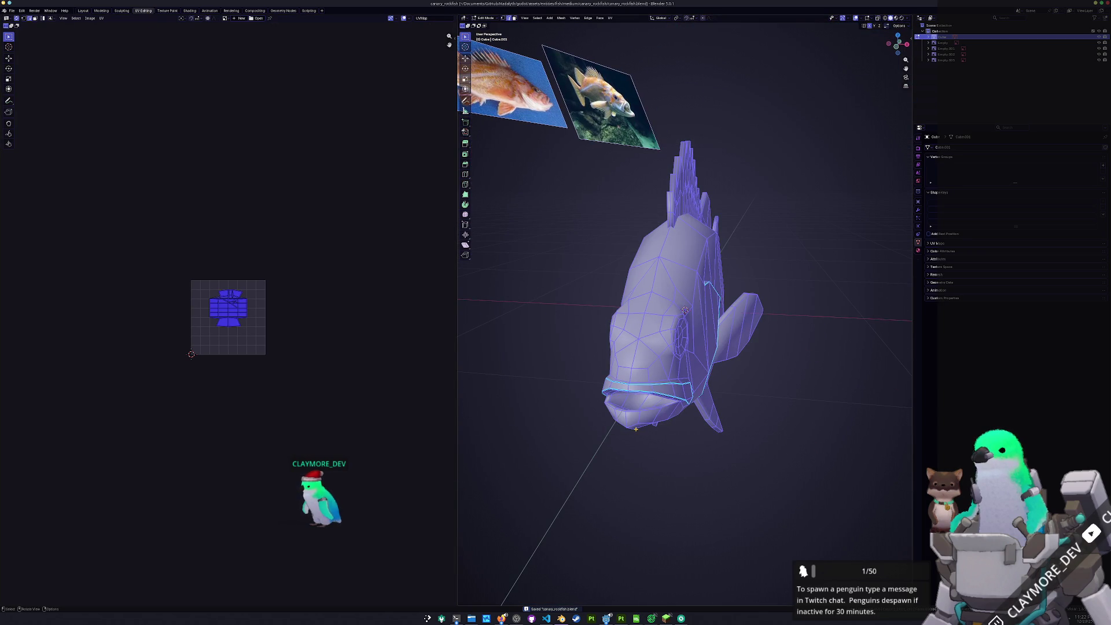
{"action": "left_click", "coordinate": [601, 479]}
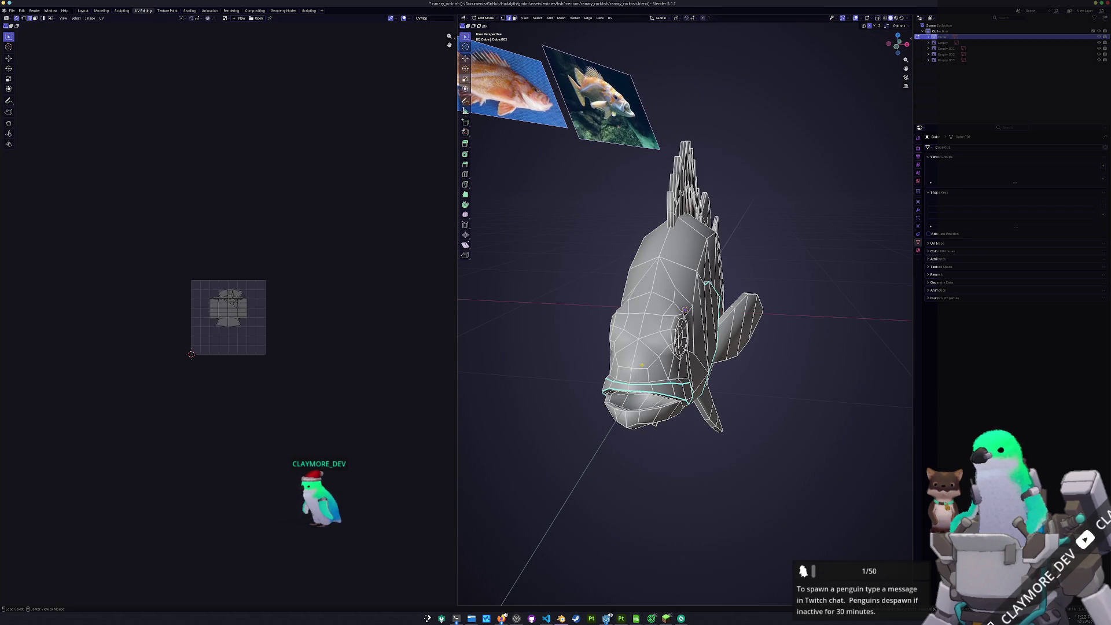
{"action": "mouse_move", "coordinate": [745, 398]}
{"action": "middle_mouse_down"}
{"action": "mouse_move", "coordinate": [670, 370]}
{"action": "mouse_move", "coordinate": [726, 403]}
{"action": "middle_mouse_up"}
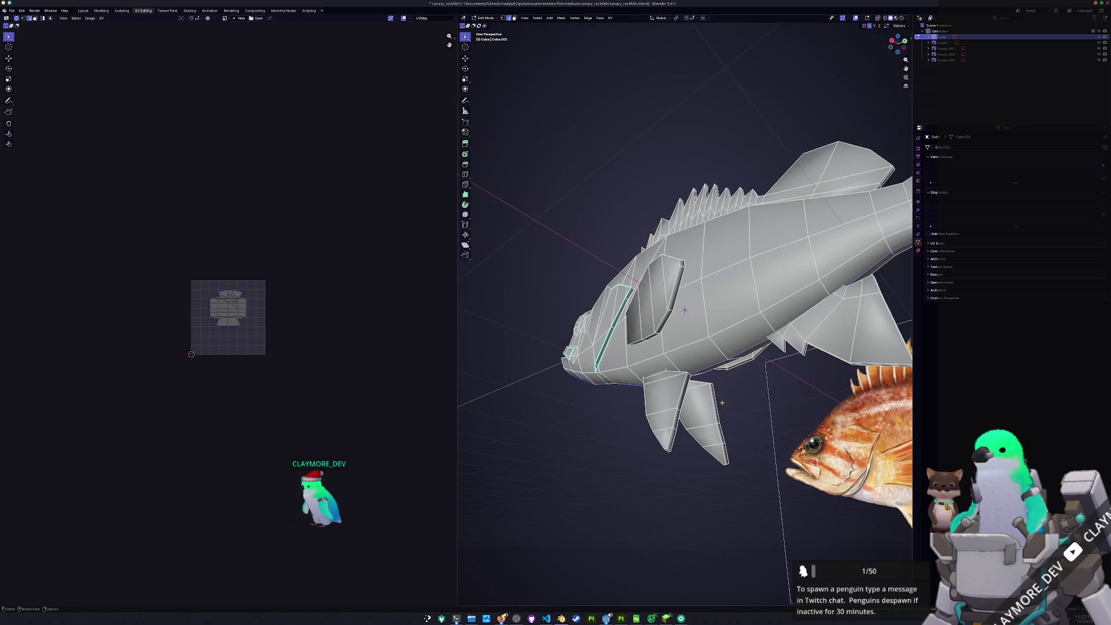
{"action": "scroll", "coordinate": [685, 310], "scroll_direction": "up", "scroll_amount": 3}
{"action": "mouse_move", "coordinate": [684, 310]}
{"action": "middle_mouse_down", "text": "shift"}
{"action": "mouse_move", "coordinate": [744, 304]}
{"action": "mouse_move", "coordinate": [716, 313]}
{"action": "mouse_move", "coordinate": [735, 309]}
{"action": "mouse_move", "coordinate": [718, 324]}
{"action": "mouse_move", "coordinate": [734, 305]}
{"action": "mouse_move", "coordinate": [617, 494]}
{"action": "mouse_move", "coordinate": [609, 407]}
{"action": "mouse_move", "coordinate": [583, 409]}
{"action": "mouse_move", "coordinate": [541, 304]}
{"action": "mouse_move", "coordinate": [509, 302]}
{"action": "middle_mouse_up", "text": "shift"}
{"action": "right_click", "coordinate": [616, 494]}
{"action": "left_click", "coordinate": [617, 476]}
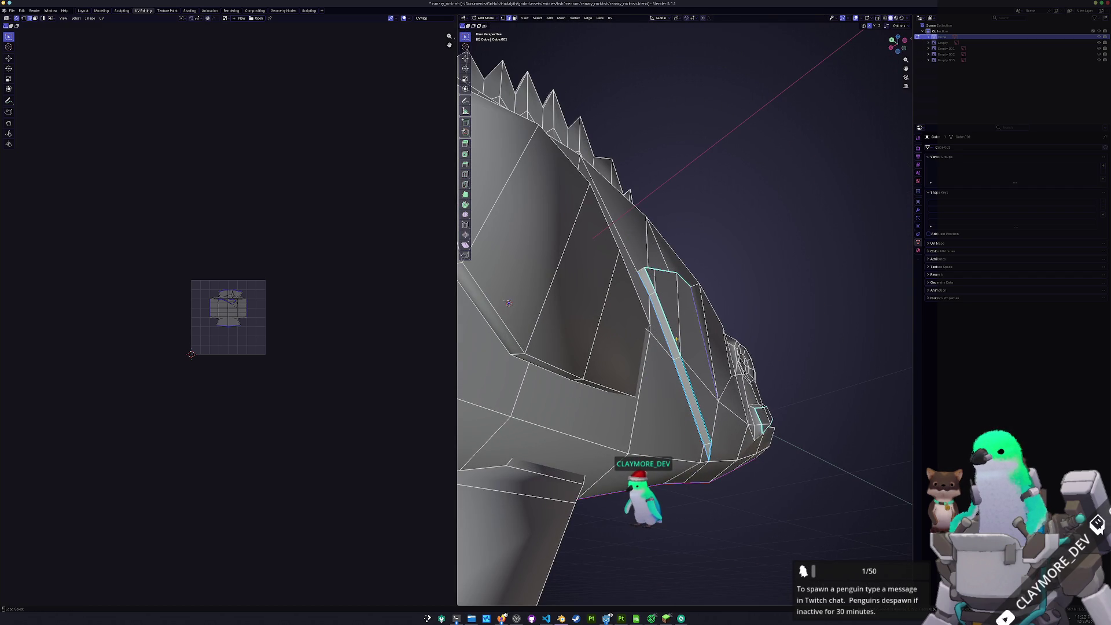
{"action": "middle_click_drag", "start_coordinate": [508, 303], "coordinate": [519, 342]}
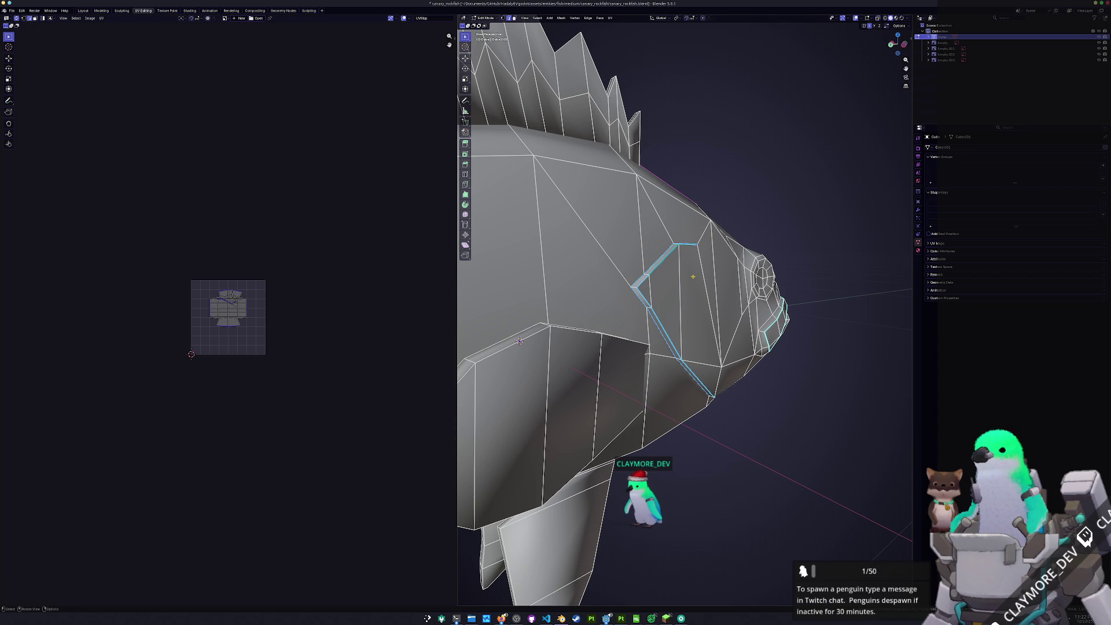
{"action": "right_click", "coordinate": [693, 277]}
{"action": "left_click", "coordinate": [694, 279]}
Mark the mouth edges as seams, then select the entire fish mesh
{"action": "mouse_move", "coordinate": [671, 342]}
{"action": "middle_mouse_down"}
{"action": "mouse_move", "coordinate": [647, 354]}
{"action": "mouse_move", "coordinate": [657, 354]}
{"action": "middle_mouse_up"}
{"action": "scroll", "coordinate": [664, 353], "scroll_direction": "up", "scroll_amount": 2}
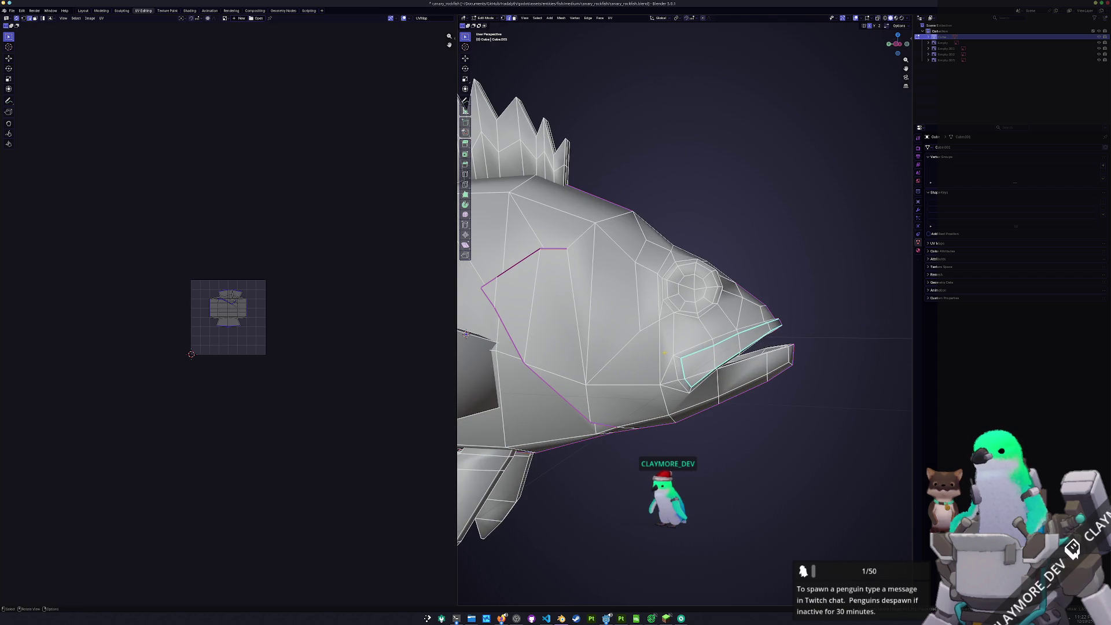
{"action": "middle_click_drag", "start_coordinate": [466, 334], "coordinate": [486, 332]}
{"action": "mouse_move", "coordinate": [693, 331]}
{"action": "middle_mouse_down"}
{"action": "mouse_move", "coordinate": [825, 329]}
{"action": "mouse_move", "coordinate": [712, 278]}
{"action": "middle_mouse_up"}
{"action": "mouse_move", "coordinate": [722, 373]}
{"action": "middle_mouse_down"}
{"action": "mouse_move", "coordinate": [640, 404]}
{"action": "mouse_move", "coordinate": [667, 432]}
{"action": "mouse_move", "coordinate": [615, 421]}
{"action": "mouse_move", "coordinate": [620, 408]}
{"action": "middle_mouse_up"}
{"action": "right_click", "coordinate": [640, 405]}
{"action": "key", "text": "Escape"}
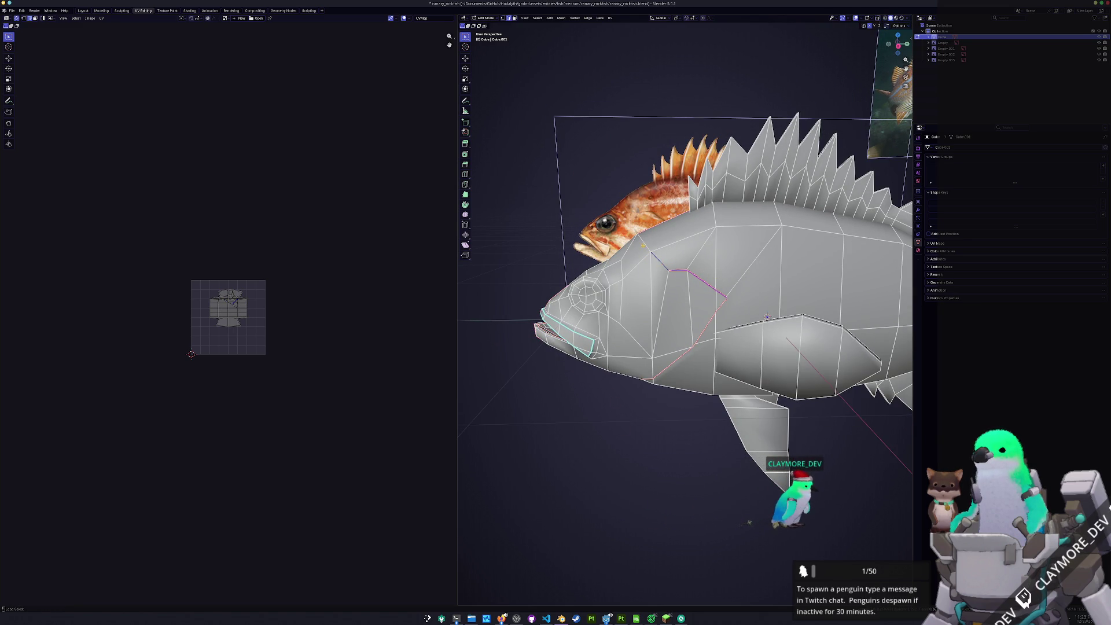
{"action": "middle_click_drag", "start_coordinate": [767, 317], "coordinate": [764, 325]}
{"action": "mouse_move", "coordinate": [644, 373]}
{"action": "middle_mouse_down"}
{"action": "mouse_move", "coordinate": [625, 358]}
{"action": "mouse_move", "coordinate": [565, 165]}
{"action": "middle_mouse_up"}
{"action": "right_click", "coordinate": [632, 360]}
{"action": "left_click", "coordinate": [632, 360]}
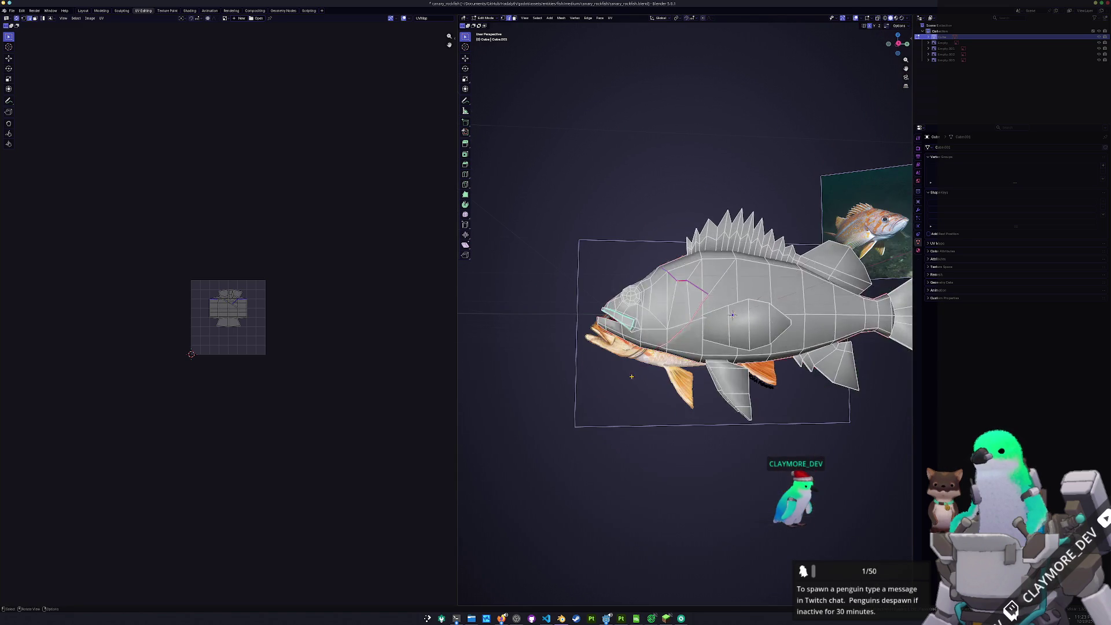
{"action": "key", "text": "a"}
{"action": "left_click", "coordinate": [609, 18]}
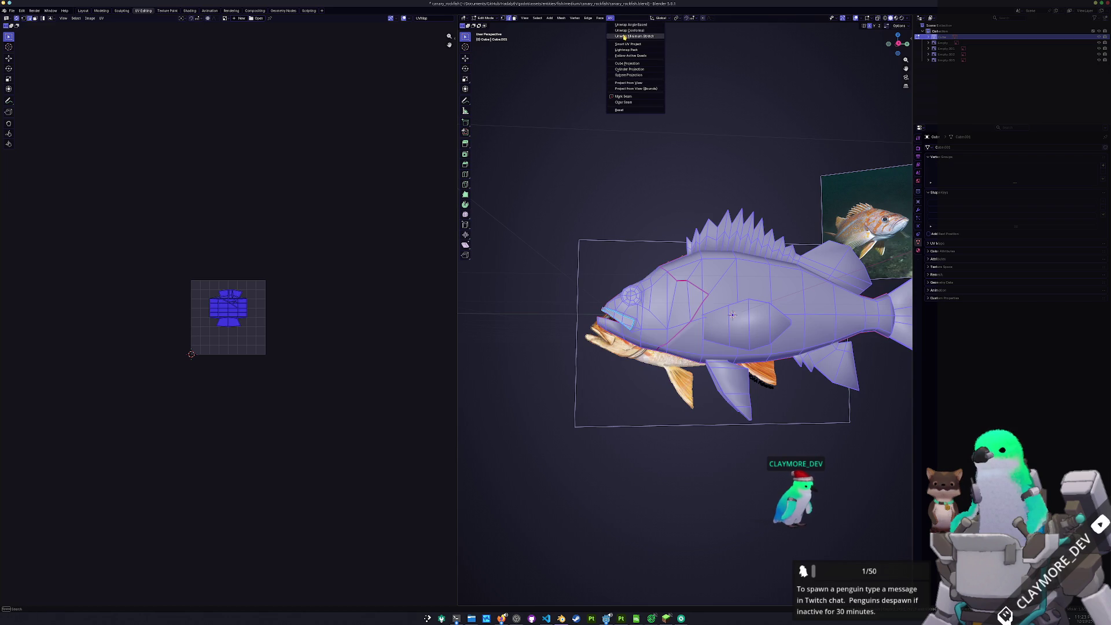
Unwrap the fish, seam the selected edges, and re-unwrap it with Minimum Stretch
{"action": "left_click", "coordinate": [625, 36]}
{"action": "scroll", "coordinate": [264, 334], "scroll_direction": "up", "scroll_amount": 4}
{"action": "scroll", "coordinate": [214, 384], "scroll_direction": "up", "scroll_amount": 7}
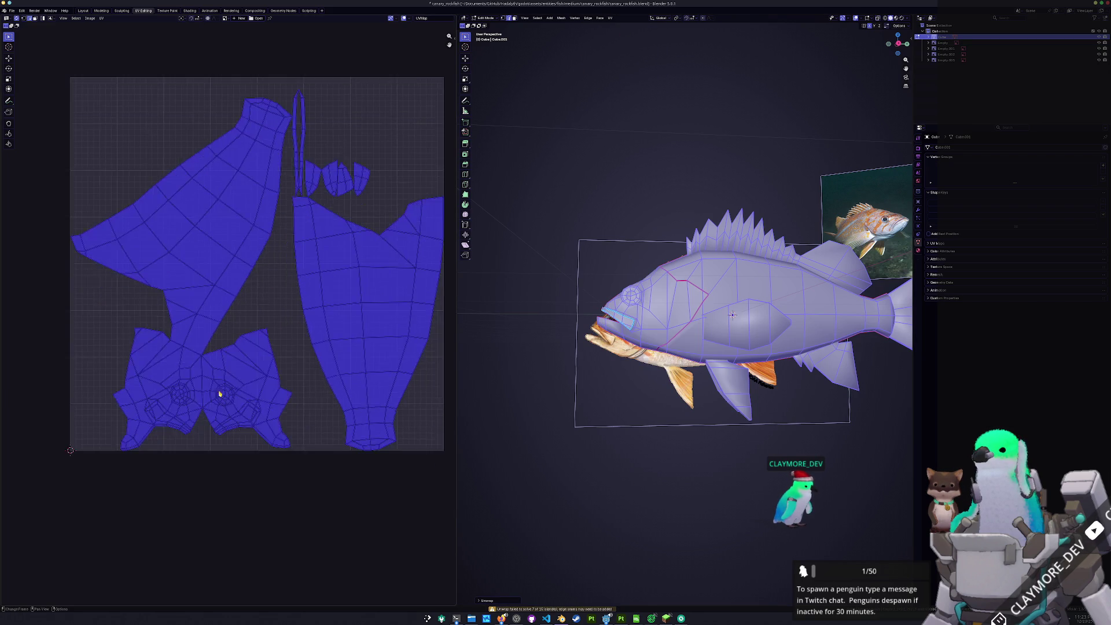
{"action": "key", "text": "alt+a"}
{"action": "middle_click_drag", "start_coordinate": [637, 405], "coordinate": [579, 301]}
{"action": "right_click", "coordinate": [636, 414]}
{"action": "left_click", "coordinate": [637, 415]}
{"action": "key", "text": "a"}
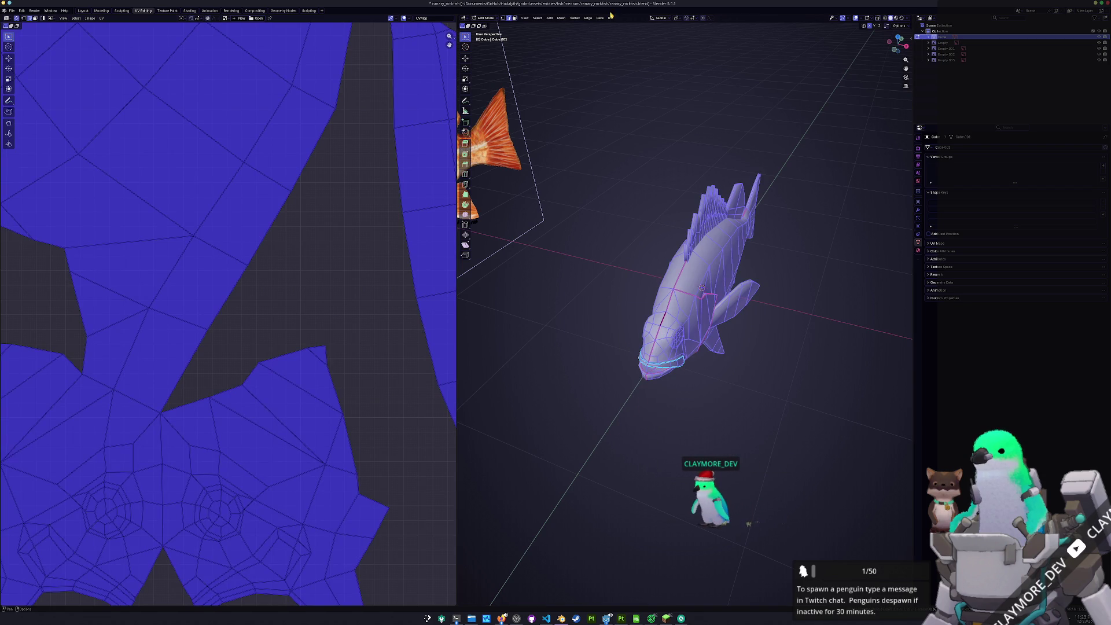
{"action": "left_click", "coordinate": [610, 18]}
{"action": "left_click", "coordinate": [631, 39]}
Mark a seam along an edge loop around the body and select the whole mesh
{"action": "scroll", "coordinate": [258, 379], "scroll_direction": "down", "scroll_amount": 2}
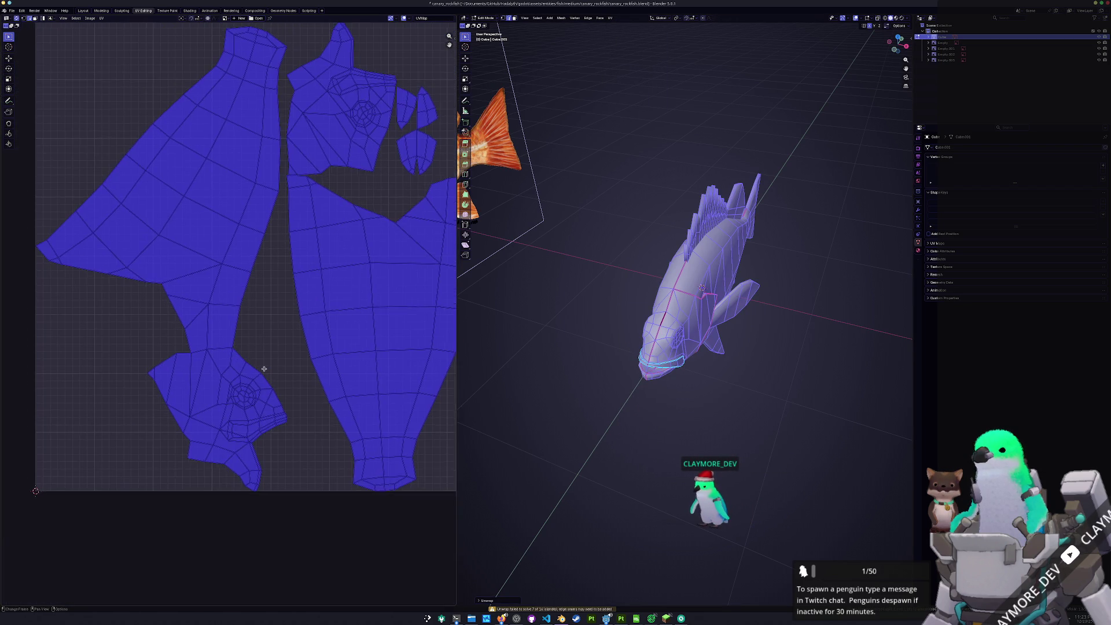
{"action": "middle_click_drag", "start_coordinate": [261, 368], "coordinate": [302, 365]}
{"action": "mouse_move", "coordinate": [590, 371]}
{"action": "middle_mouse_down"}
{"action": "mouse_move", "coordinate": [579, 324]}
{"action": "mouse_move", "coordinate": [591, 312]}
{"action": "mouse_move", "coordinate": [573, 290]}
{"action": "mouse_move", "coordinate": [660, 347]}
{"action": "mouse_move", "coordinate": [644, 305]}
{"action": "middle_mouse_up"}
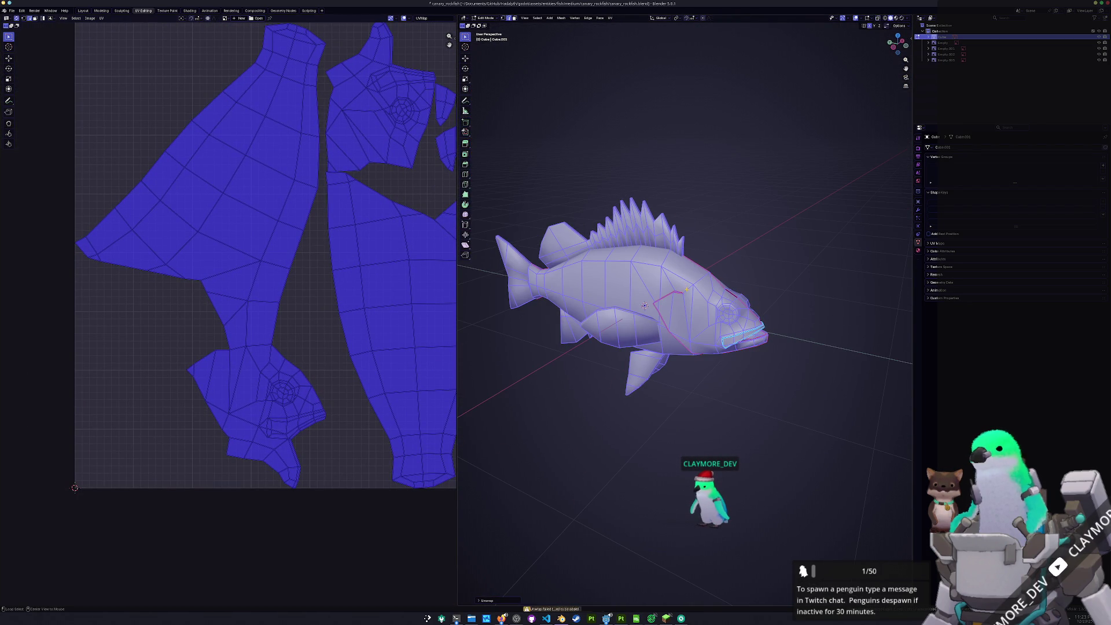
{"action": "left_click", "coordinate": [644, 305], "text": "alt"}
{"action": "right_click", "coordinate": [699, 280]}
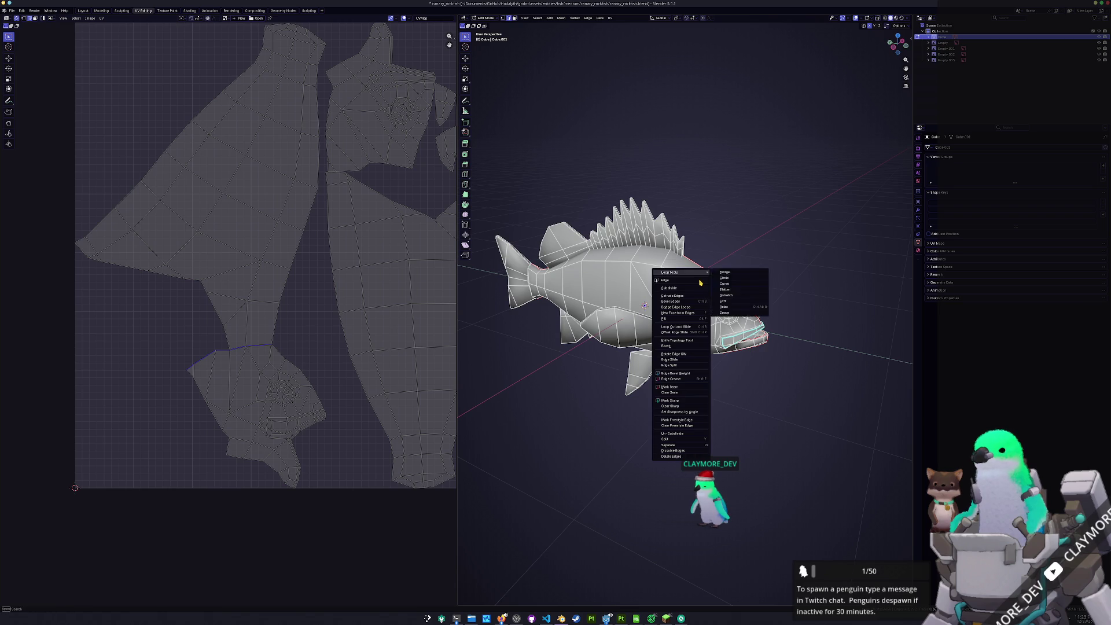
{"action": "left_click", "coordinate": [674, 386]}
{"action": "middle_click_drag", "start_coordinate": [699, 362], "coordinate": [609, 355]}
{"action": "key", "text": "a"}
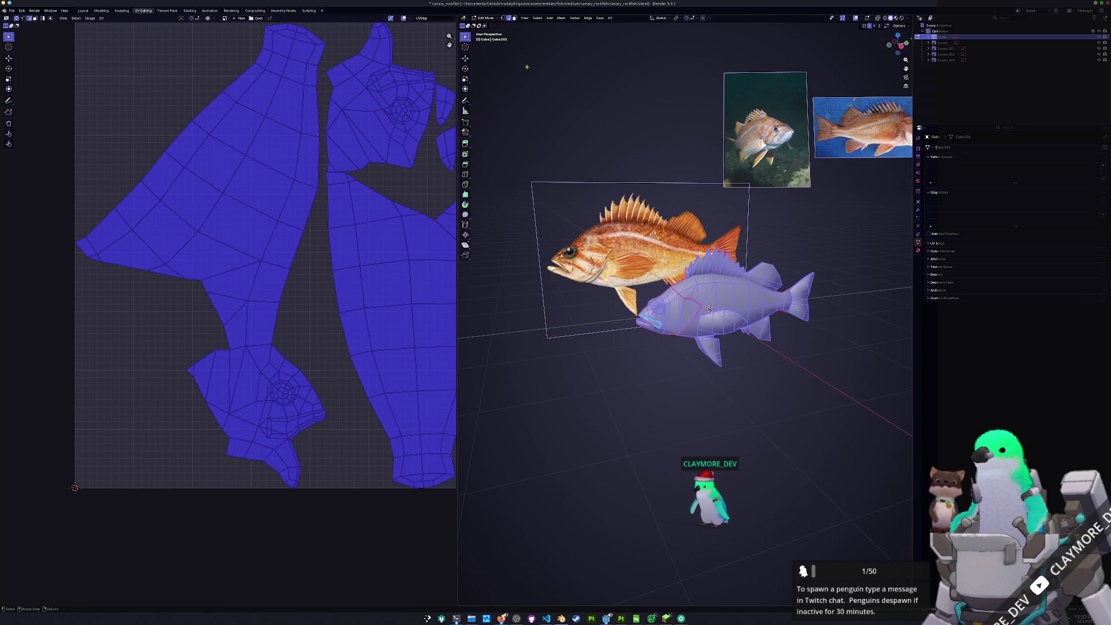
{"action": "left_click", "coordinate": [608, 18]}
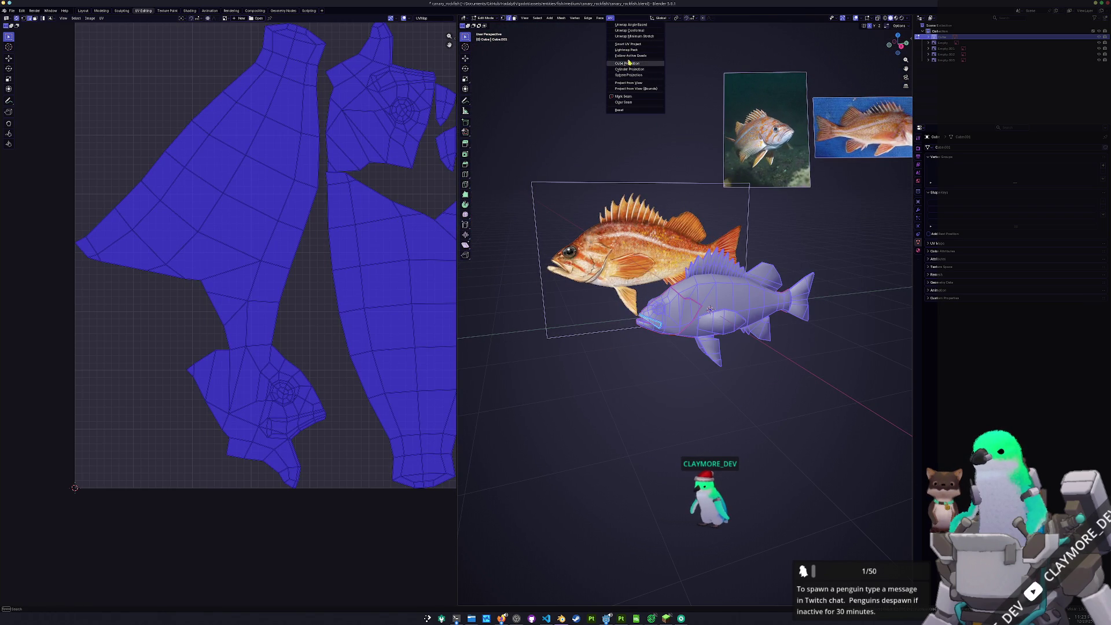
Re-unwrap the whole fish mesh and frame the full UV square
{"action": "left_click", "coordinate": [634, 35]}
{"action": "key", "text": "Home"}
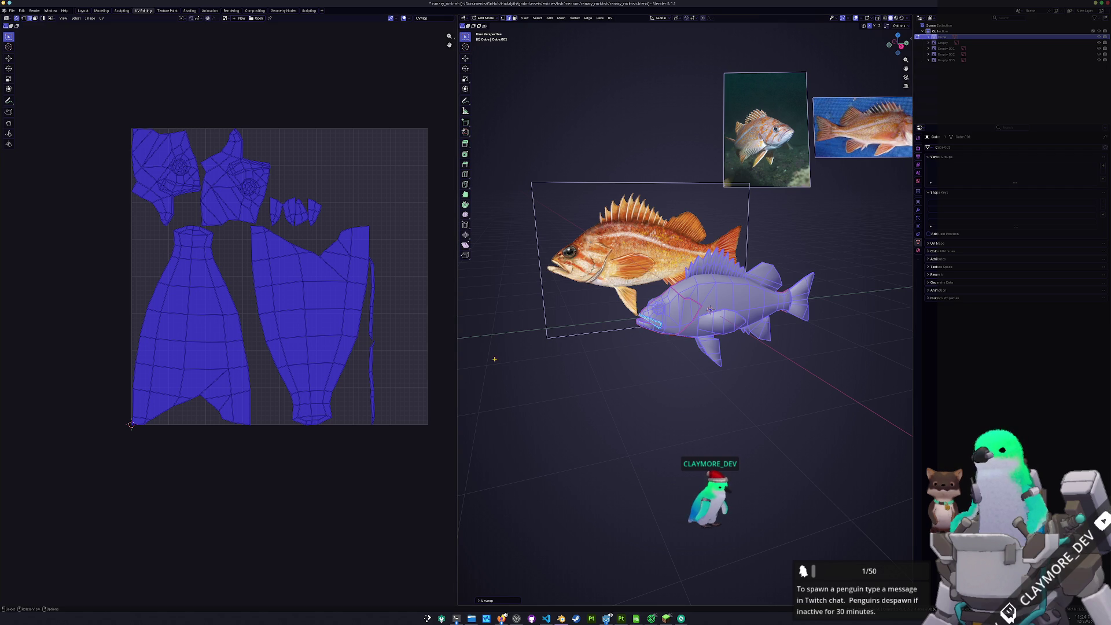
{"action": "scroll", "coordinate": [588, 363], "scroll_direction": "up", "scroll_amount": 5}
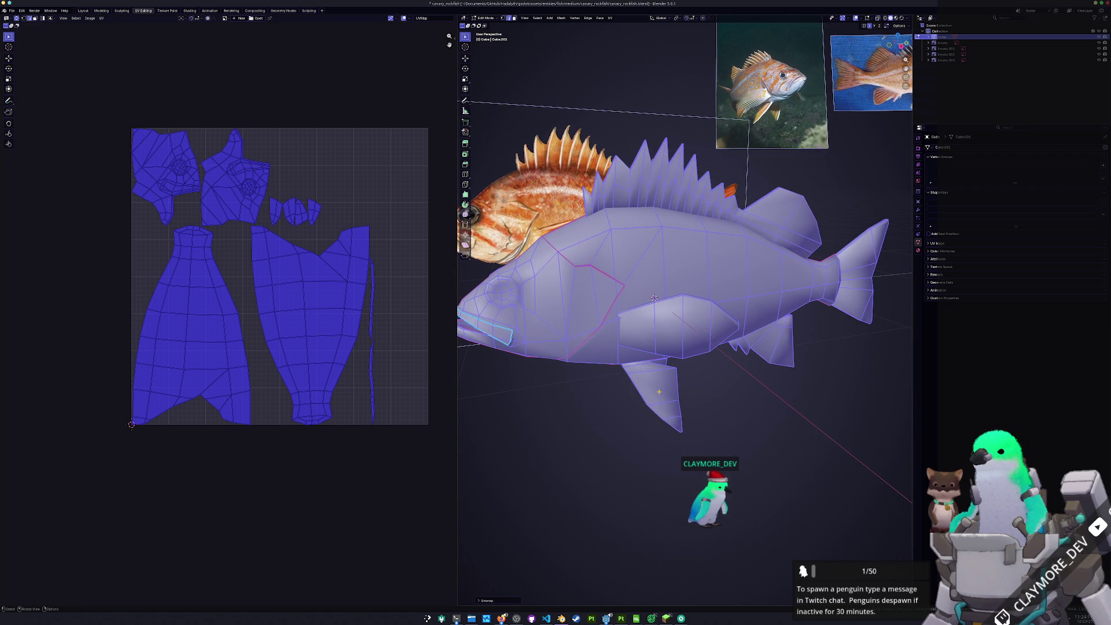
Select the fish body with Select Linked delimited by Normal, then hide it
{"action": "left_click", "coordinate": [652, 396]}
{"action": "left_click", "coordinate": [574, 314]}
{"action": "key", "text": "ctrl+l"}
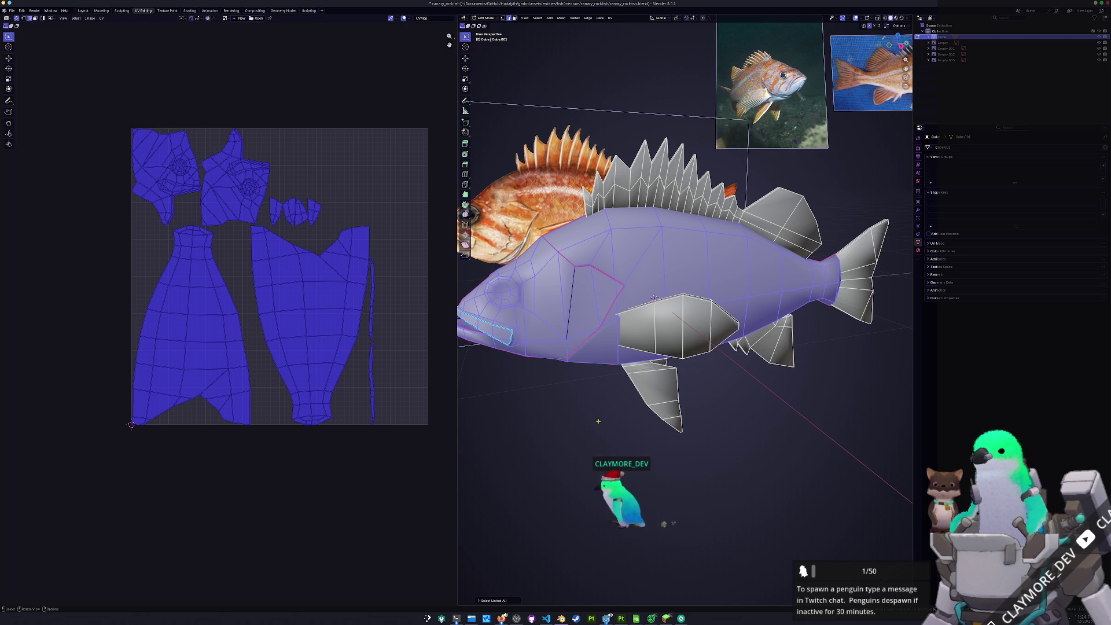
{"action": "left_click", "coordinate": [372, 334]}
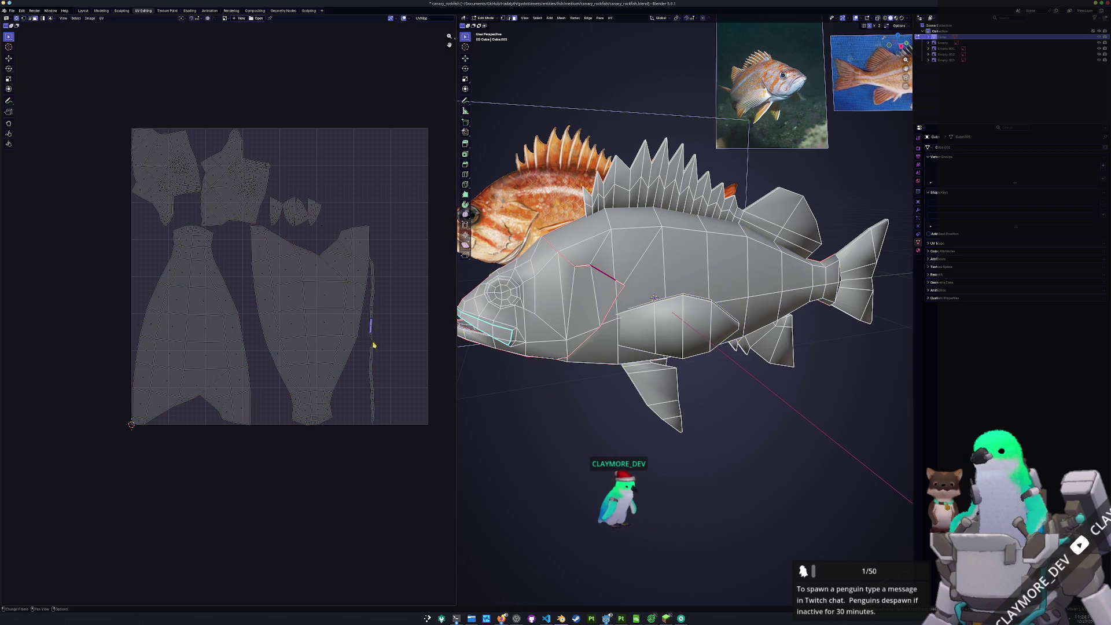
{"action": "mouse_move", "coordinate": [497, 411]}
{"action": "middle_mouse_down"}
{"action": "mouse_move", "coordinate": [557, 422]}
{"action": "mouse_move", "coordinate": [625, 347]}
{"action": "middle_mouse_up"}
{"action": "left_click", "coordinate": [664, 293]}
{"action": "key", "text": "ctrl+l"}
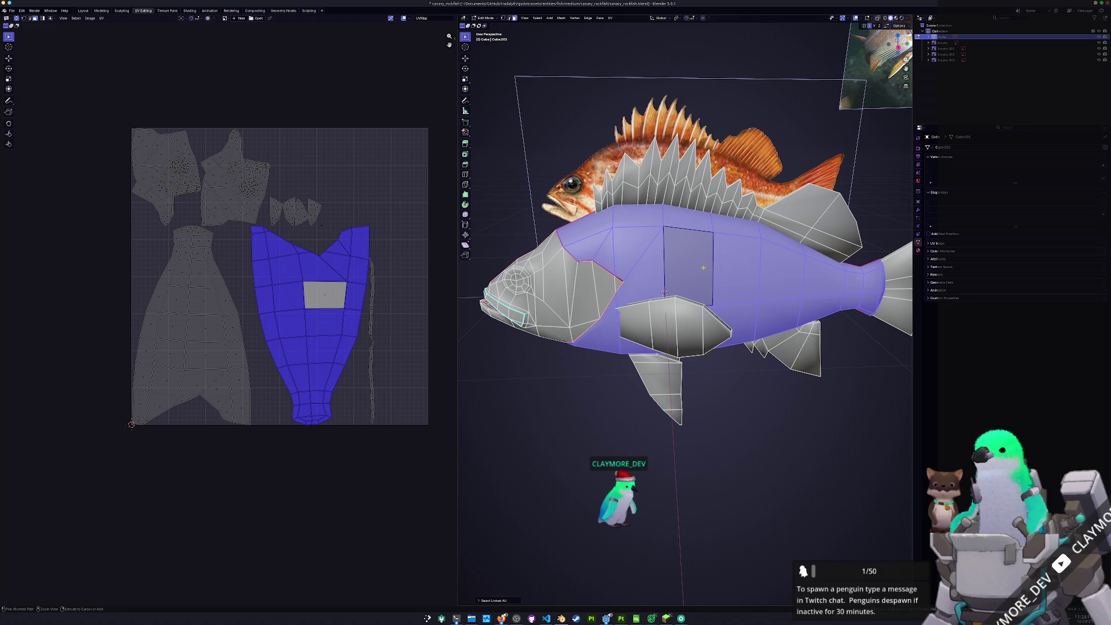
{"action": "middle_click_drag", "start_coordinate": [664, 293], "coordinate": [659, 309]}
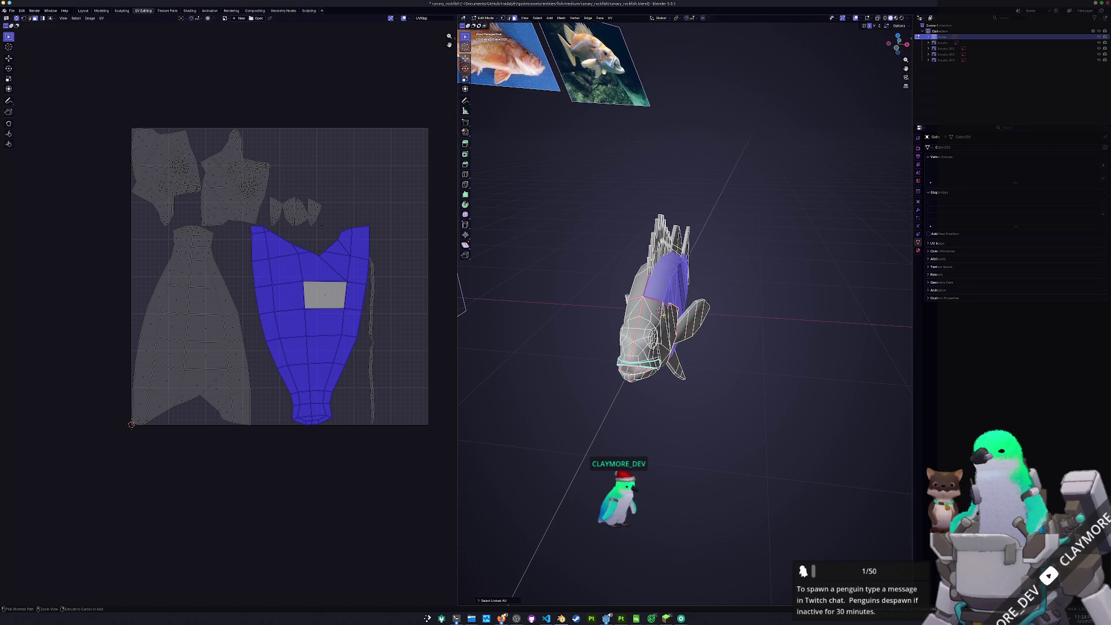
{"action": "left_click", "coordinate": [491, 601]}
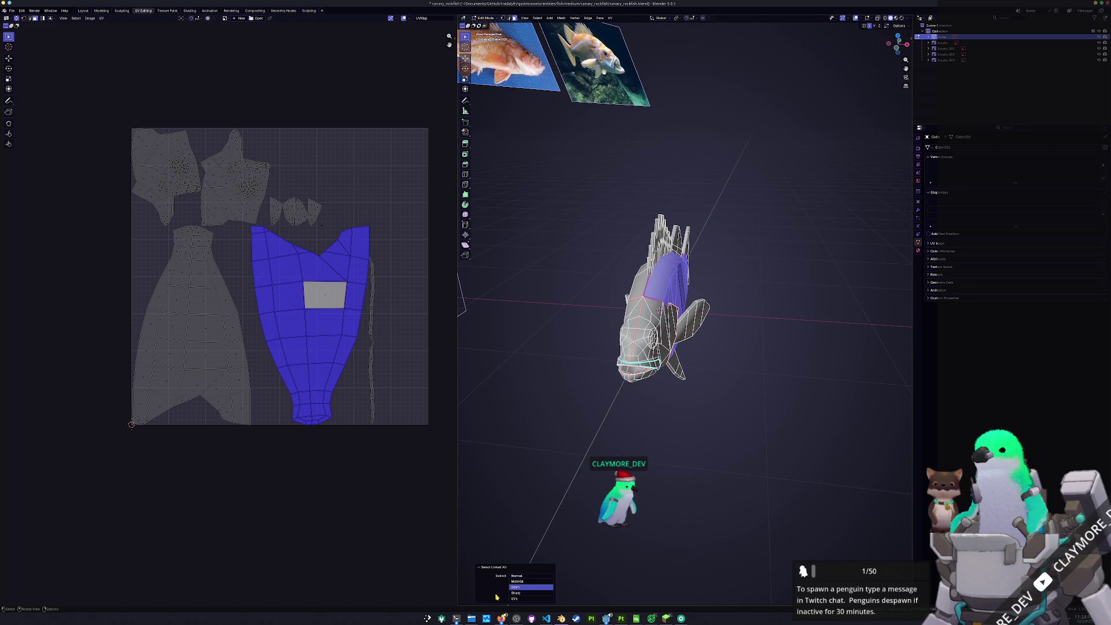
{"action": "left_click", "coordinate": [517, 575]}
{"action": "middle_click_drag", "start_coordinate": [578, 492], "coordinate": [614, 492]}
{"action": "key", "text": "h"}
{"action": "scroll", "coordinate": [608, 474], "scroll_direction": "up", "scroll_amount": 2}
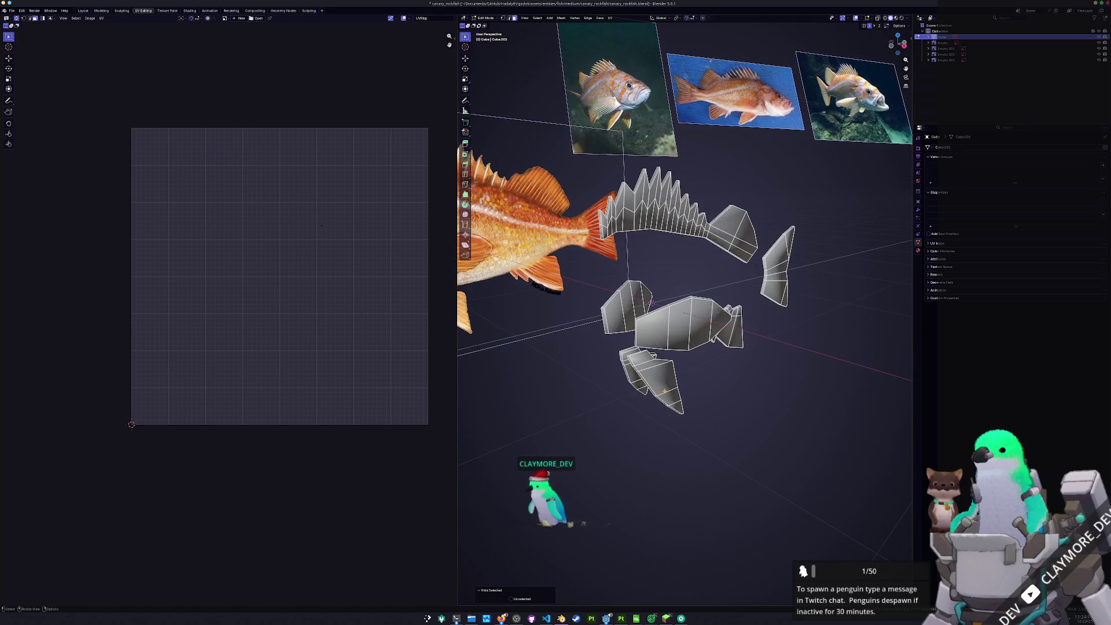
{"action": "scroll", "coordinate": [596, 448], "scroll_direction": "up", "scroll_amount": 2}
{"action": "mouse_move", "coordinate": [596, 449]}
{"action": "middle_mouse_down"}
{"action": "mouse_move", "coordinate": [639, 352]}
{"action": "mouse_move", "coordinate": [651, 402]}
{"action": "mouse_move", "coordinate": [660, 381]}
{"action": "mouse_move", "coordinate": [575, 367]}
{"action": "mouse_move", "coordinate": [606, 374]}
{"action": "middle_mouse_up"}
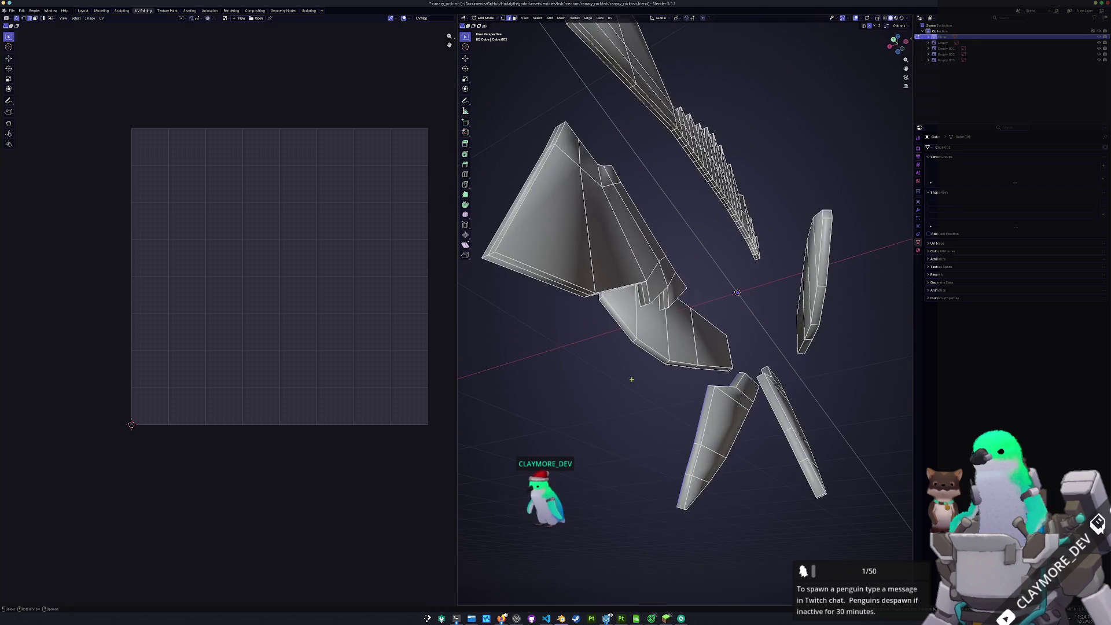
{"action": "left_click", "coordinate": [731, 434], "text": "alt"}
{"action": "middle_click_drag", "start_coordinate": [731, 434], "coordinate": [693, 488]}
{"action": "left_click", "coordinate": [693, 480], "text": "alt"}
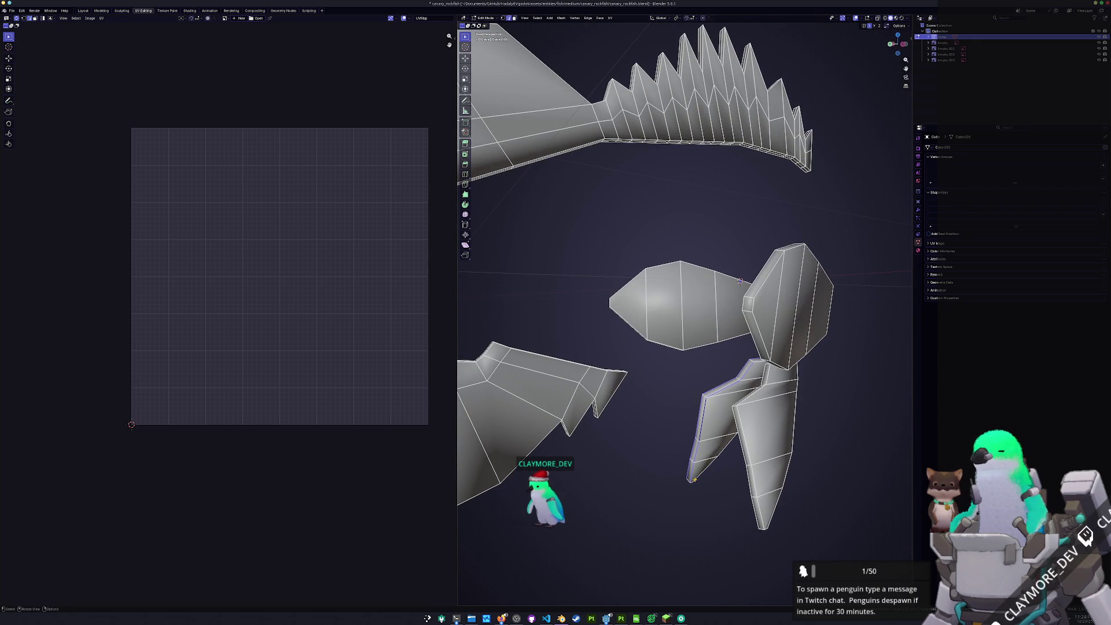
{"action": "mouse_move", "coordinate": [704, 473]}
{"action": "middle_mouse_down"}
{"action": "mouse_move", "coordinate": [758, 359]}
{"action": "mouse_move", "coordinate": [769, 367]}
{"action": "mouse_move", "coordinate": [640, 484]}
{"action": "middle_mouse_up"}
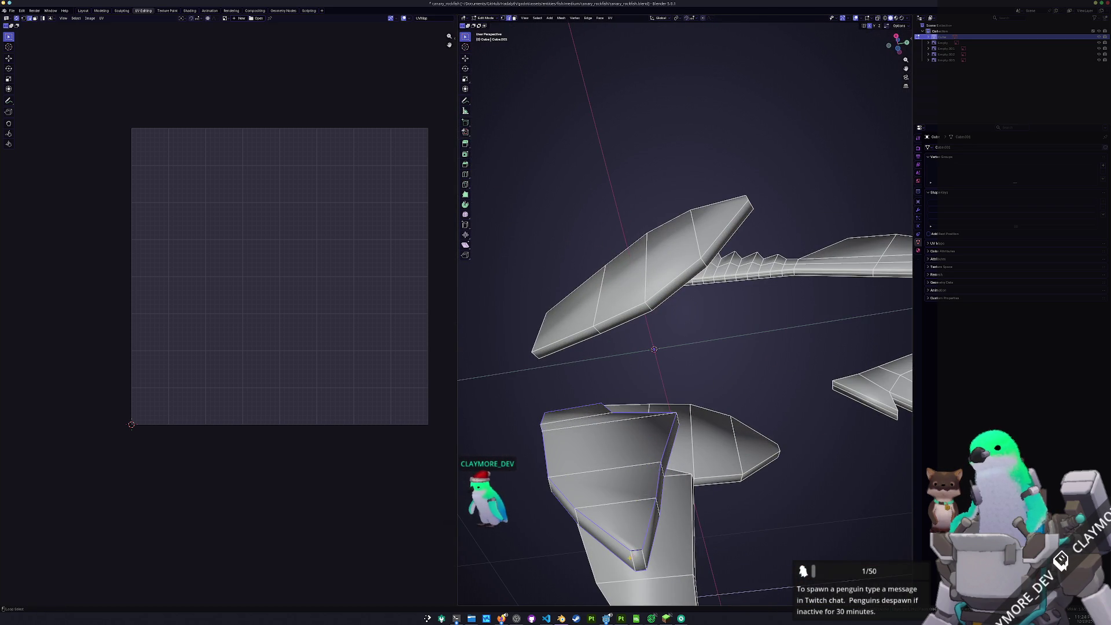
{"action": "mouse_move", "coordinate": [618, 466]}
{"action": "middle_mouse_down"}
{"action": "mouse_move", "coordinate": [707, 499]}
{"action": "mouse_move", "coordinate": [673, 460]}
{"action": "middle_mouse_up"}
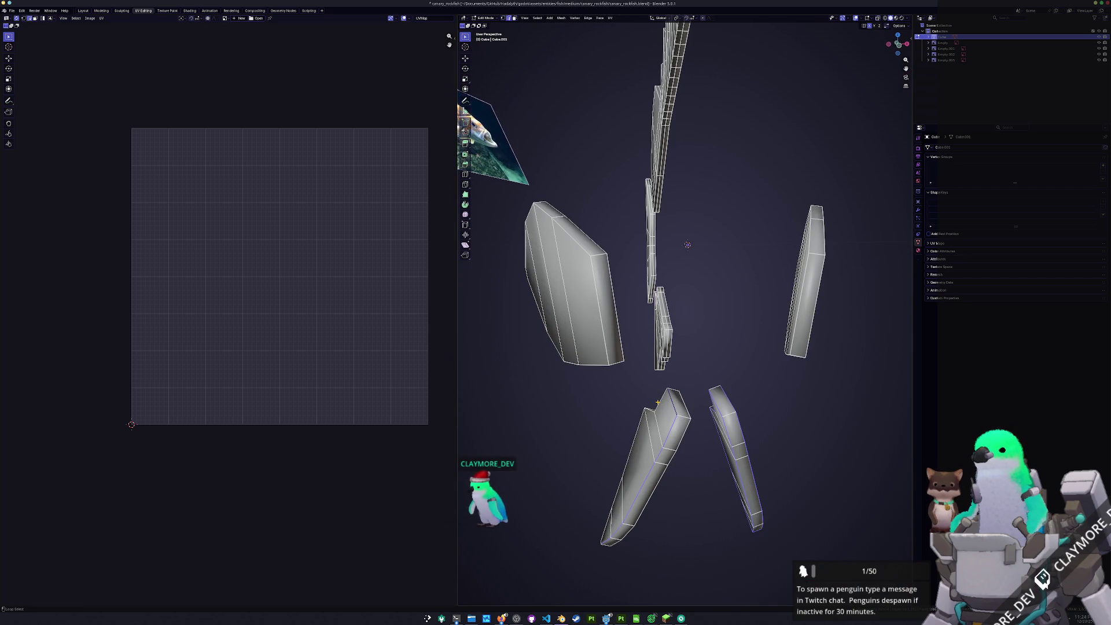
{"action": "mouse_move", "coordinate": [635, 489]}
{"action": "middle_mouse_down"}
{"action": "mouse_move", "coordinate": [620, 471]}
{"action": "mouse_move", "coordinate": [622, 445]}
{"action": "middle_mouse_up"}
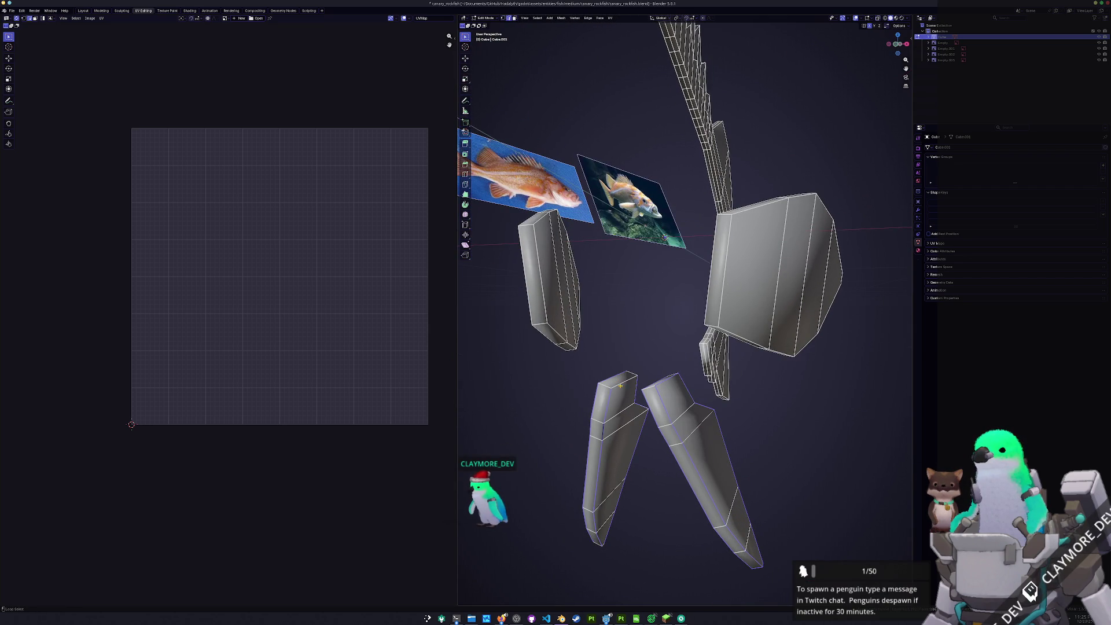
{"action": "middle_click_drag", "start_coordinate": [606, 544], "coordinate": [609, 401]}
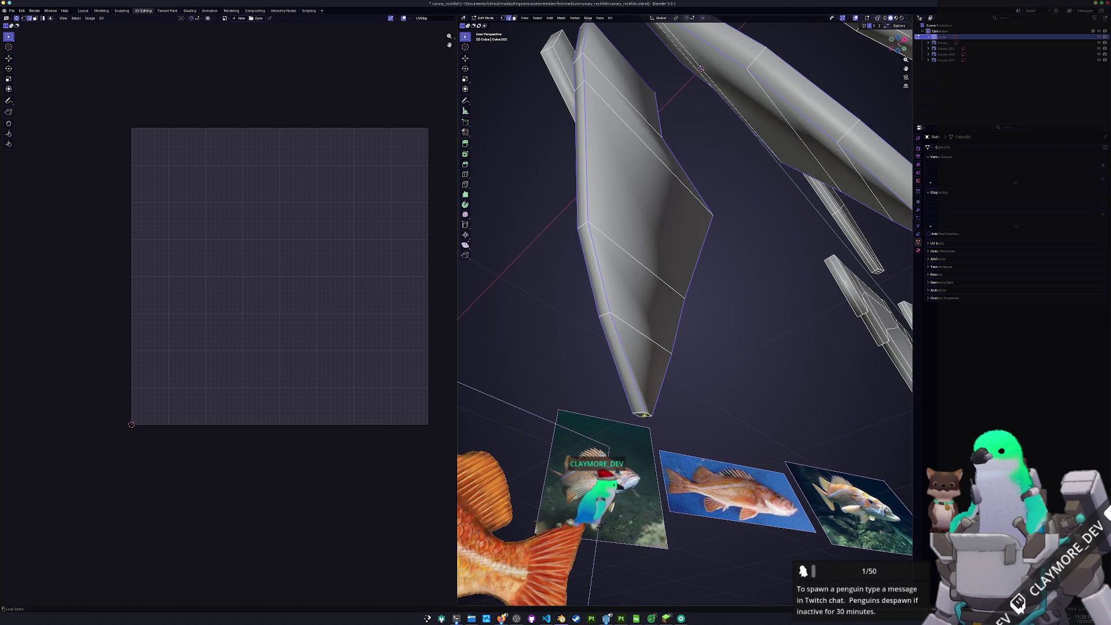
Seam the two lower fin pieces, select them linked, unwrap them into islands, and deselect
{"action": "mouse_move", "coordinate": [642, 411]}
{"action": "middle_mouse_down"}
{"action": "mouse_move", "coordinate": [672, 391]}
{"action": "mouse_move", "coordinate": [700, 446]}
{"action": "mouse_move", "coordinate": [666, 519]}
{"action": "middle_mouse_up"}
{"action": "right_click", "coordinate": [666, 519]}
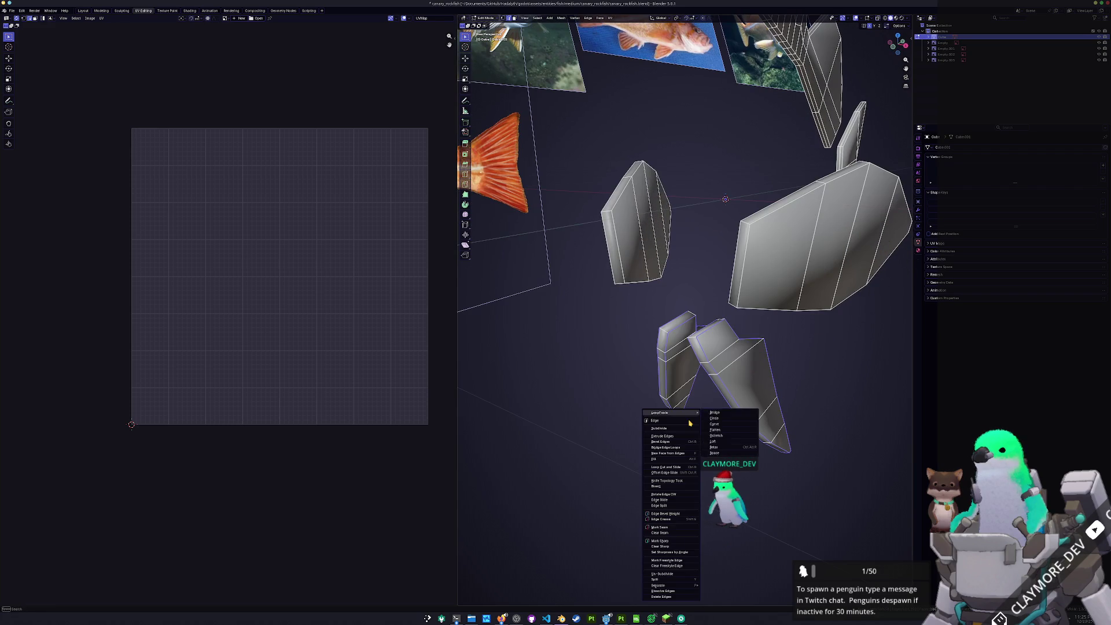
{"action": "left_click", "coordinate": [666, 528]}
{"action": "key", "text": "ctrl+l"}
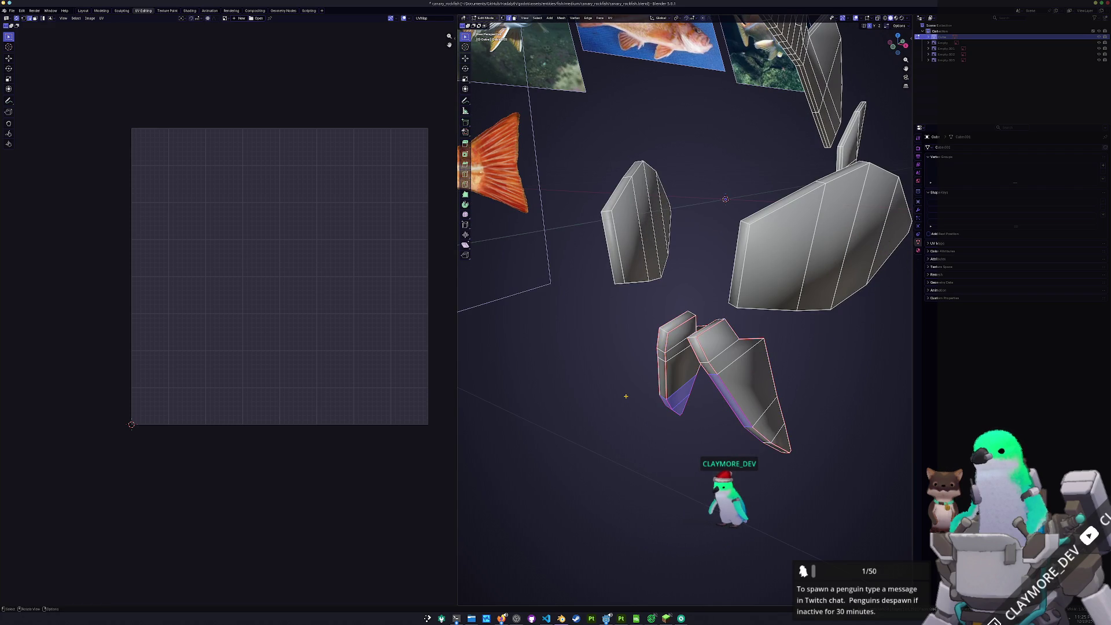
{"action": "left_click", "coordinate": [610, 18]}
{"action": "left_click", "coordinate": [625, 36]}
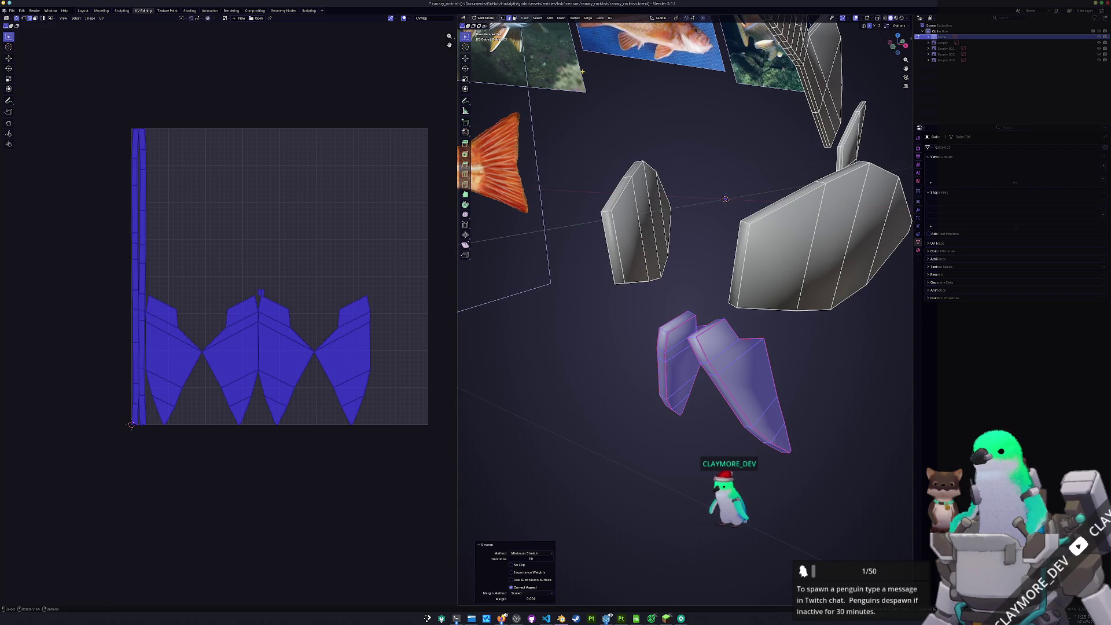
{"action": "left_click", "coordinate": [291, 296]}
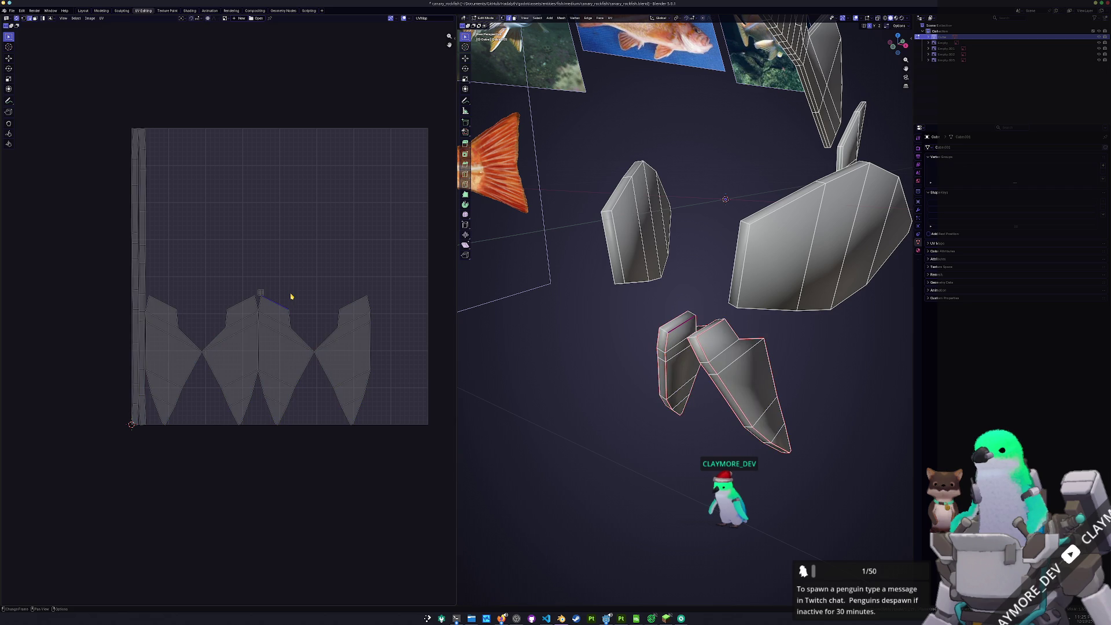
{"action": "middle_click_drag", "start_coordinate": [615, 342], "coordinate": [601, 359]}
{"action": "scroll", "coordinate": [670, 312], "scroll_direction": "up", "scroll_amount": 3}
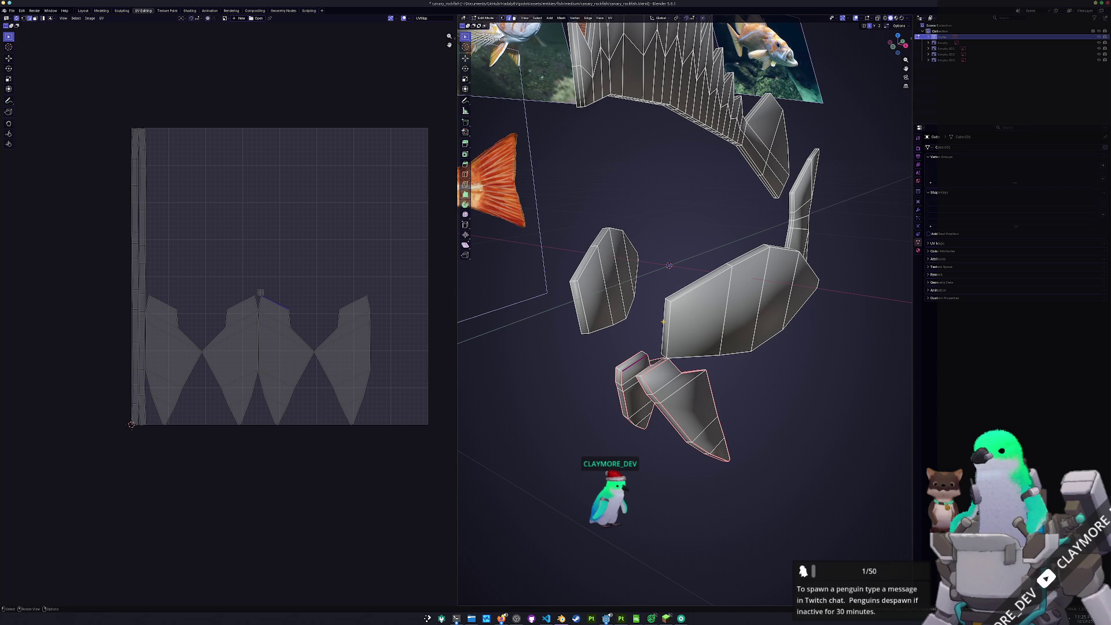
Clear the unwanted seams from the chosen fin edges with Clear Seam
{"action": "middle_click_drag", "start_coordinate": [698, 395], "coordinate": [621, 386]}
{"action": "key", "text": "a"}
{"action": "left_click", "coordinate": [605, 228], "text": "shift"}
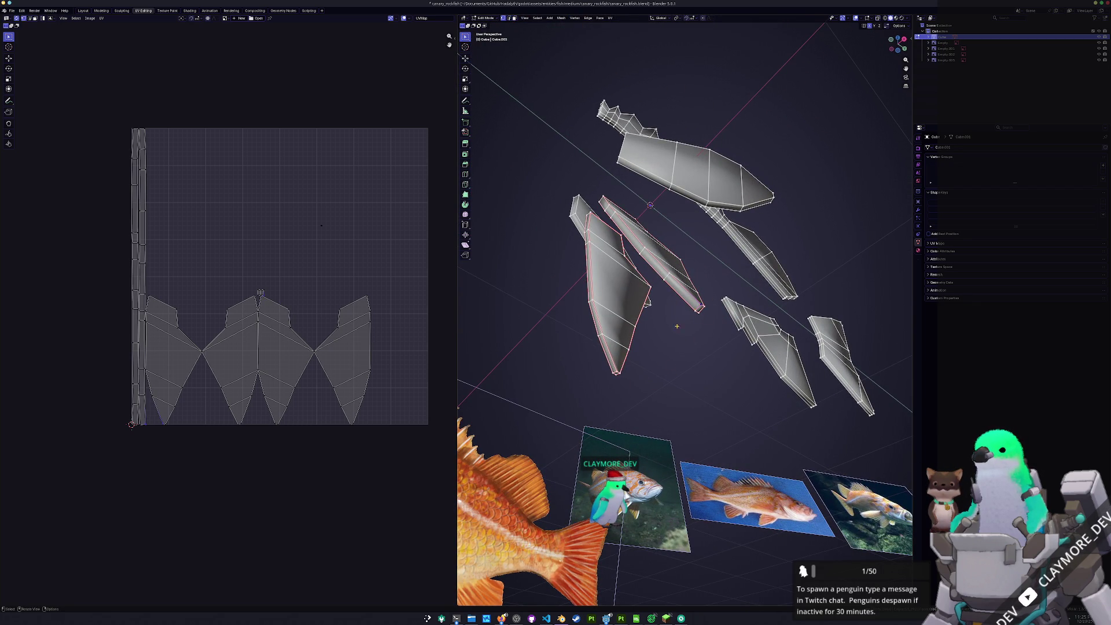
{"action": "left_click", "coordinate": [698, 309], "text": "shift"}
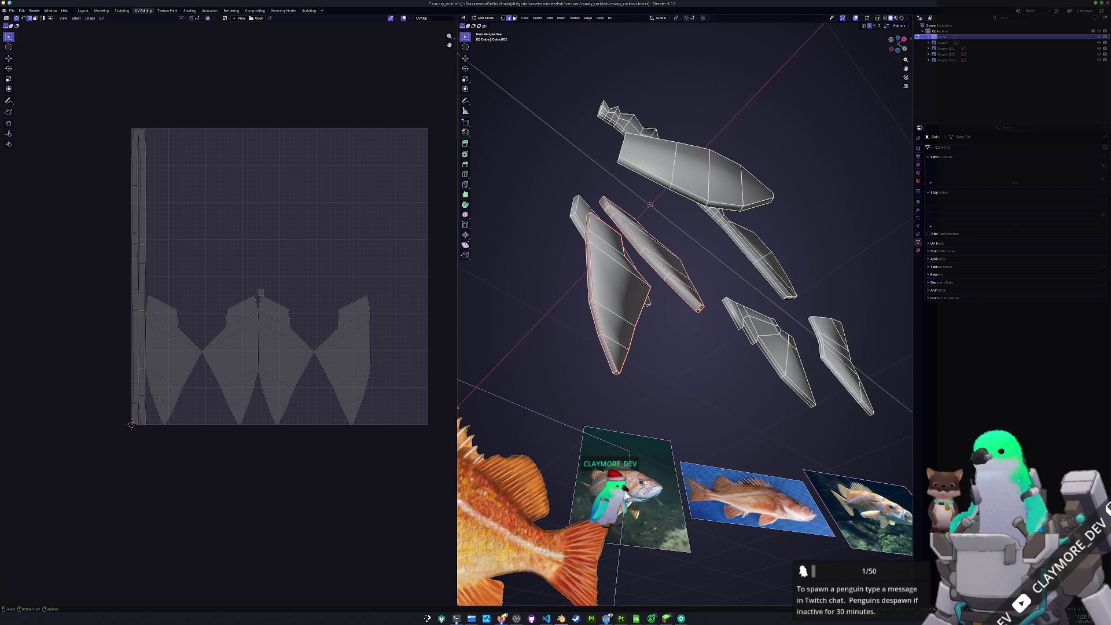
{"action": "middle_click_drag", "start_coordinate": [682, 320], "coordinate": [591, 376]}
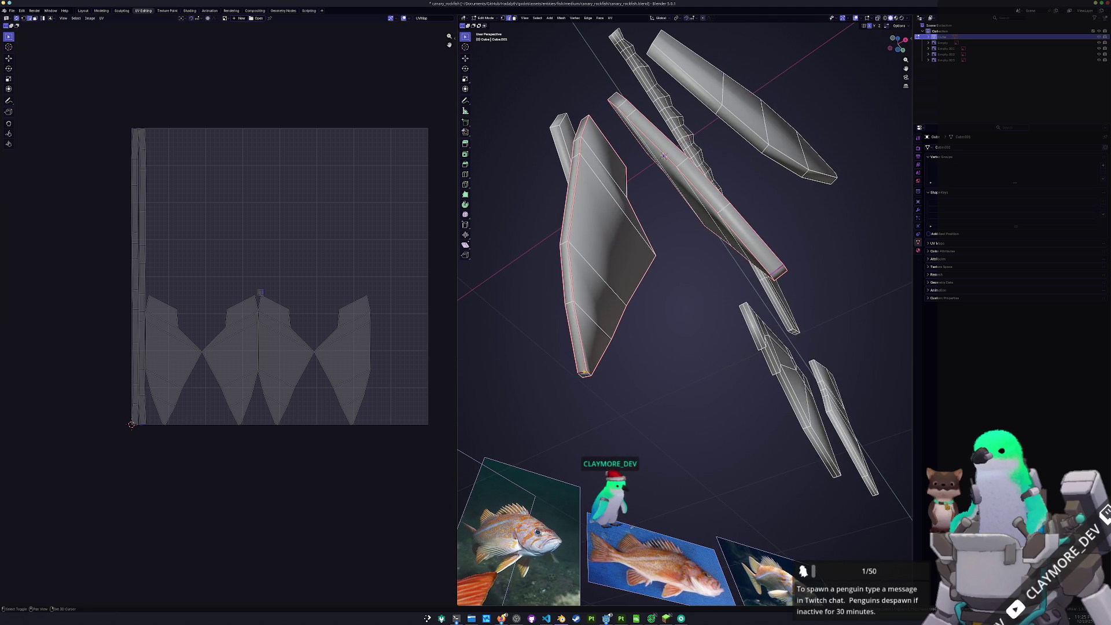
{"action": "key", "text": "ctrl+e"}
{"action": "left_click", "coordinate": [571, 485]}
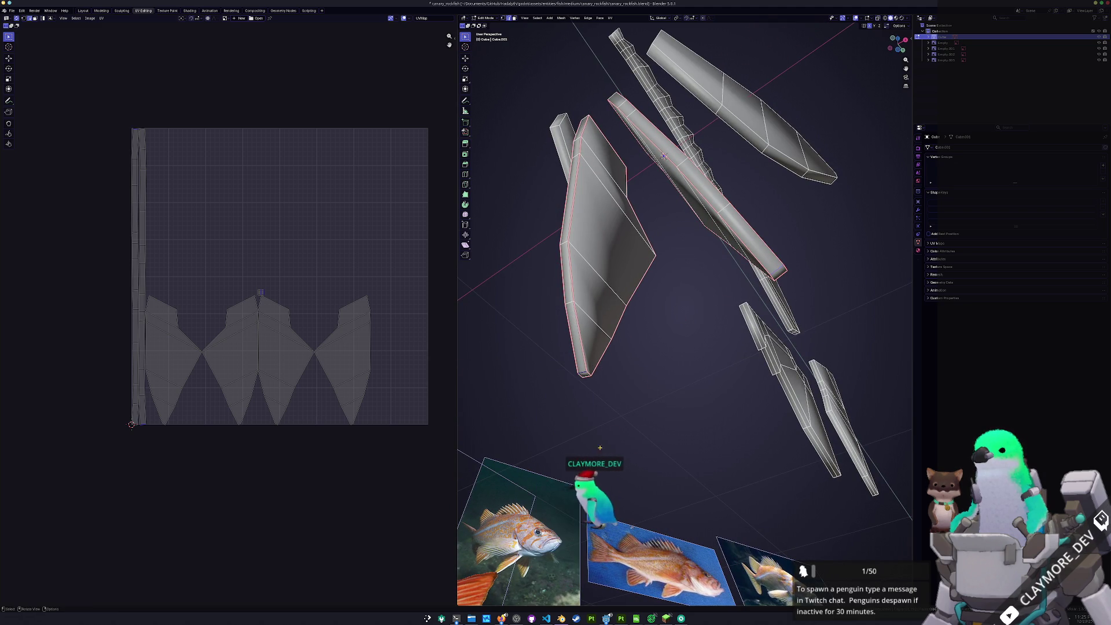
Select the boundary edge loops of the large fin and the body piece
{"action": "mouse_move", "coordinate": [664, 348]}
{"action": "middle_mouse_down"}
{"action": "mouse_move", "coordinate": [671, 401]}
{"action": "mouse_move", "coordinate": [664, 328]}
{"action": "middle_mouse_up"}
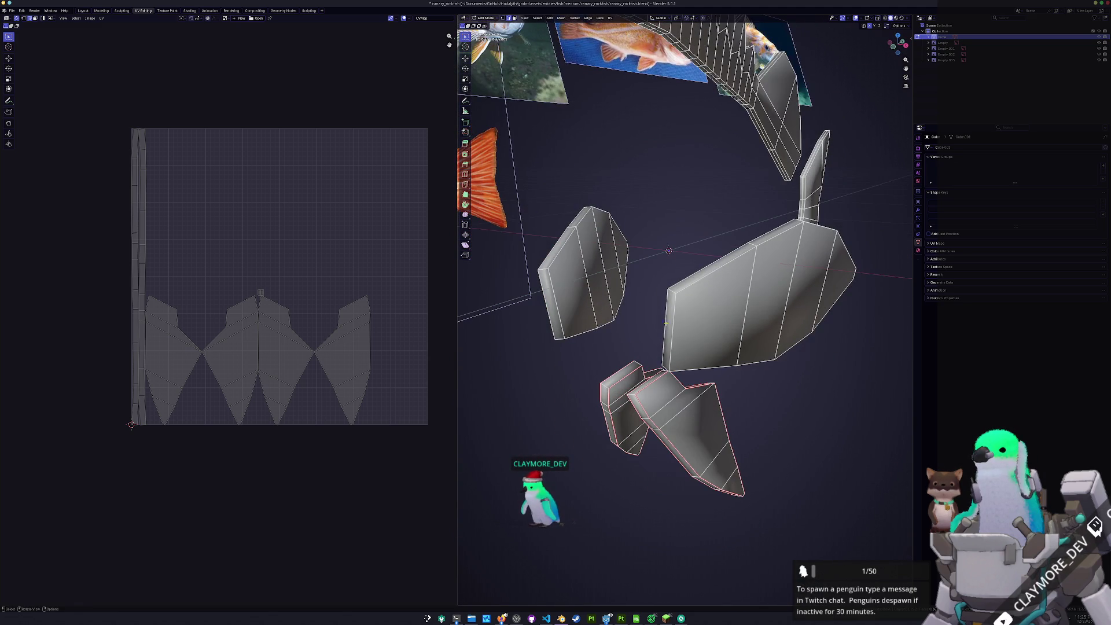
{"action": "left_click", "coordinate": [692, 292], "text": "alt+shift"}
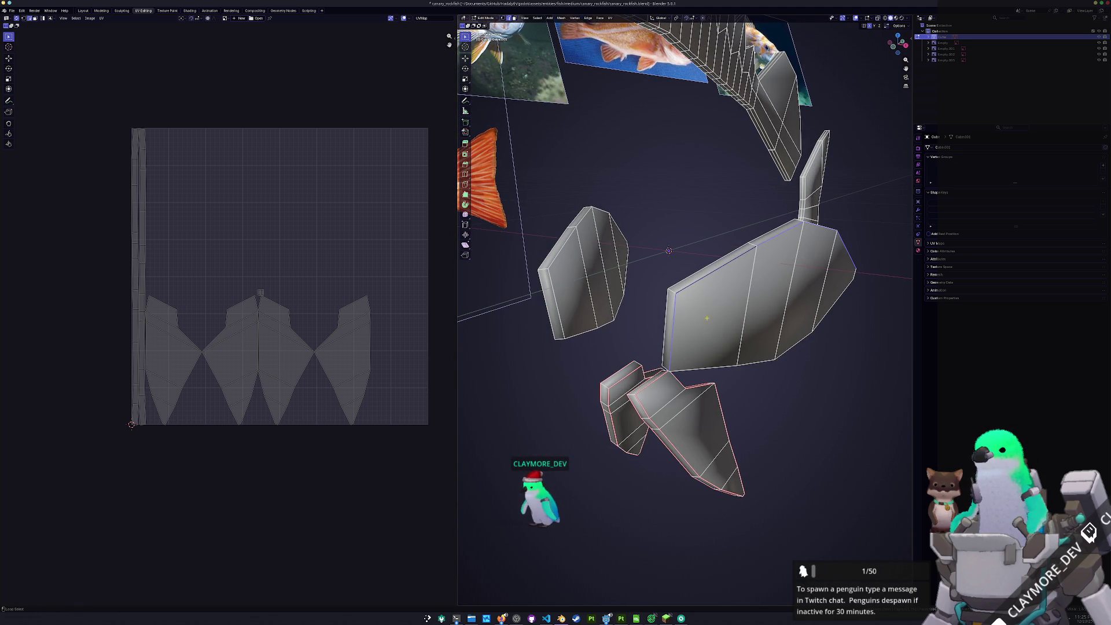
{"action": "left_click", "coordinate": [809, 312], "text": "alt"}
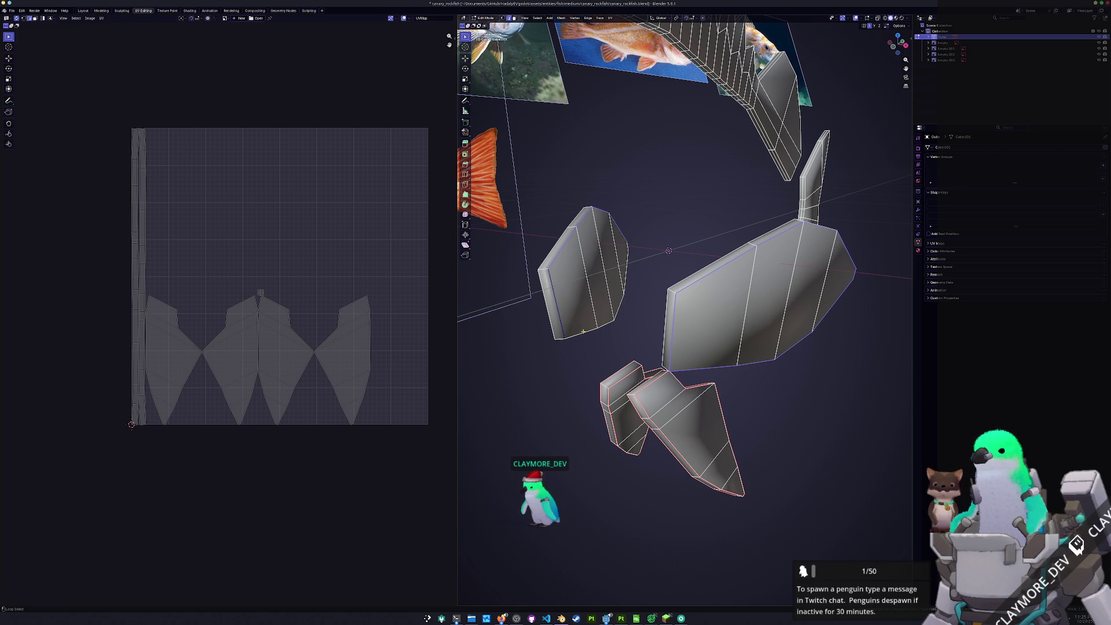
{"action": "mouse_move", "coordinate": [629, 246]}
{"action": "middle_mouse_down"}
{"action": "mouse_move", "coordinate": [572, 300]}
{"action": "mouse_move", "coordinate": [612, 288]}
{"action": "middle_mouse_up"}
{"action": "left_click", "coordinate": [619, 257], "text": "alt+shift"}
{"action": "left_click", "coordinate": [634, 272], "text": "alt+shift"}
{"action": "middle_click_drag", "start_coordinate": [820, 276], "coordinate": [682, 356]}
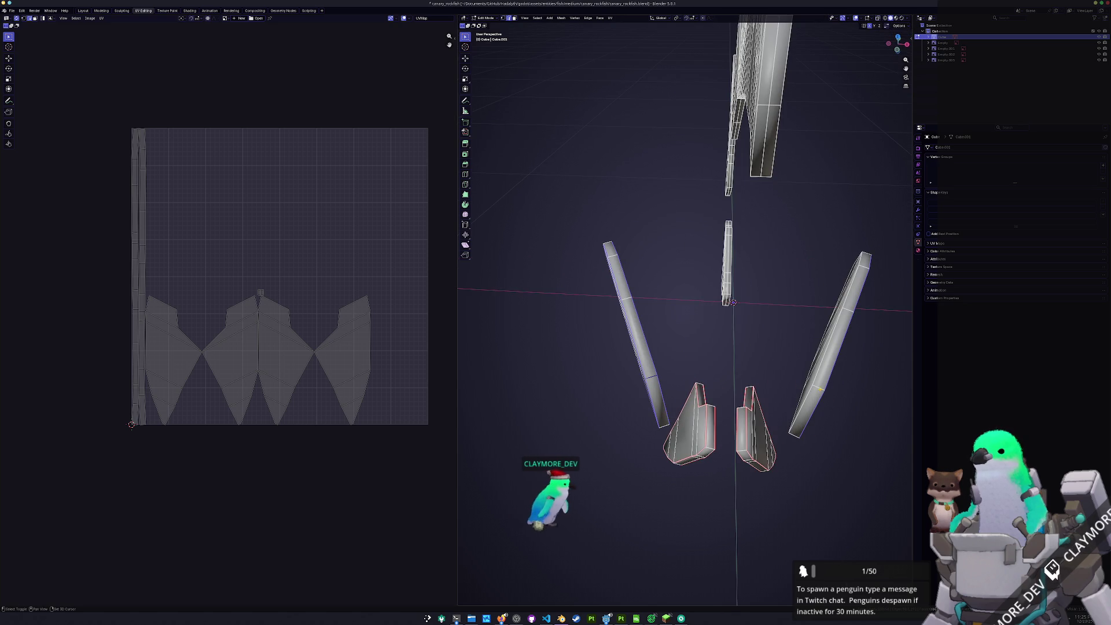
{"action": "mouse_move", "coordinate": [791, 384]}
{"action": "middle_mouse_down"}
{"action": "mouse_move", "coordinate": [601, 307]}
{"action": "mouse_move", "coordinate": [543, 272]}
{"action": "mouse_move", "coordinate": [525, 237]}
{"action": "mouse_move", "coordinate": [603, 335]}
{"action": "mouse_move", "coordinate": [487, 293]}
{"action": "mouse_move", "coordinate": [492, 279]}
{"action": "middle_mouse_up"}
Seam the chosen loops and unwrap both linked pieces with Minimum Stretch, then deselect
{"action": "right_click", "coordinate": [489, 326]}
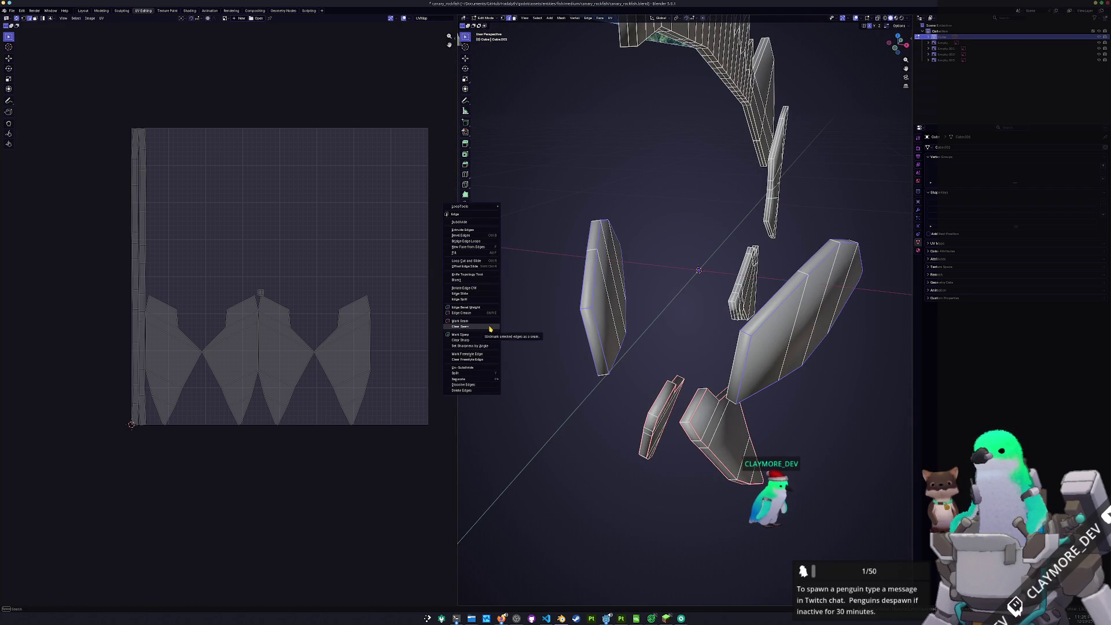
{"action": "left_click", "coordinate": [488, 320]}
{"action": "mouse_move", "coordinate": [600, 311]}
{"action": "middle_mouse_down"}
{"action": "mouse_move", "coordinate": [738, 350]}
{"action": "mouse_move", "coordinate": [587, 328]}
{"action": "middle_mouse_up"}
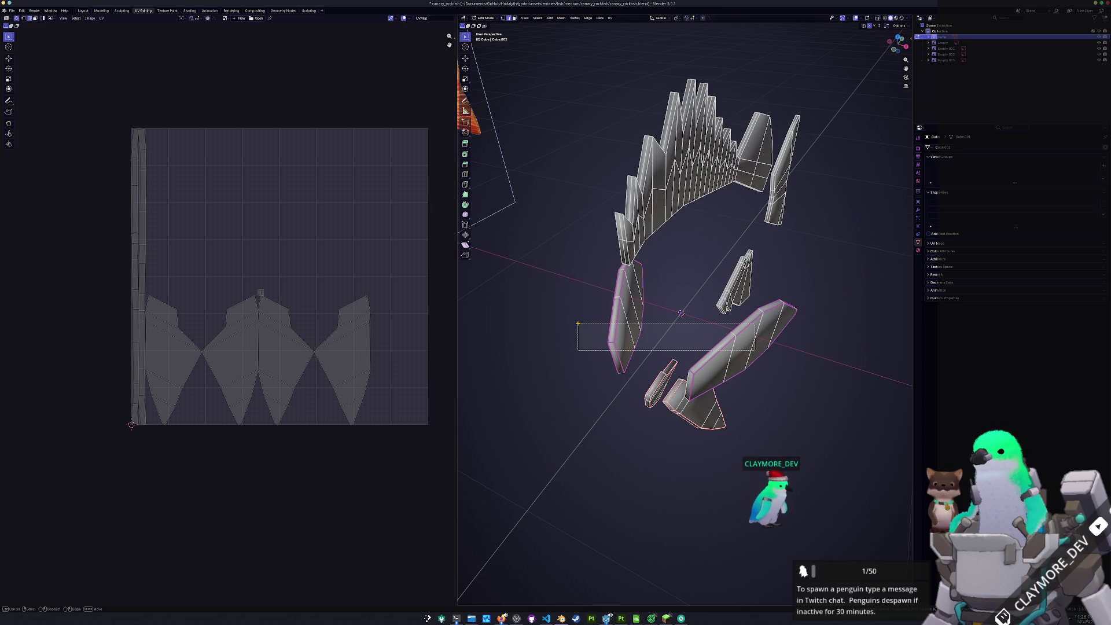
{"action": "key", "text": "ctrl+l"}
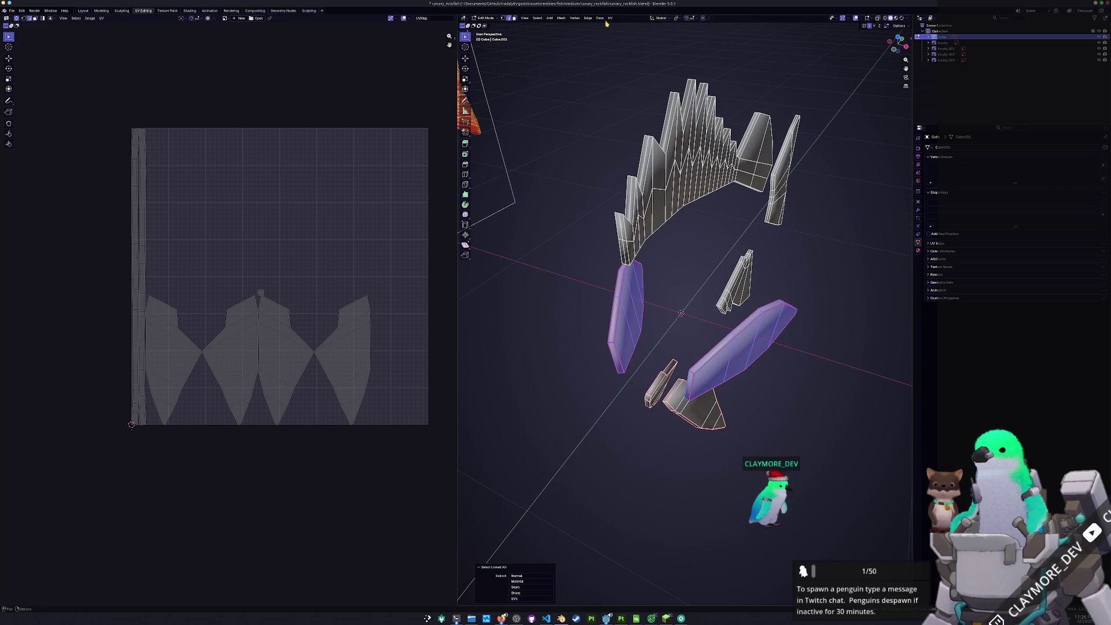
{"action": "left_click", "coordinate": [610, 17]}
{"action": "left_click", "coordinate": [620, 37]}
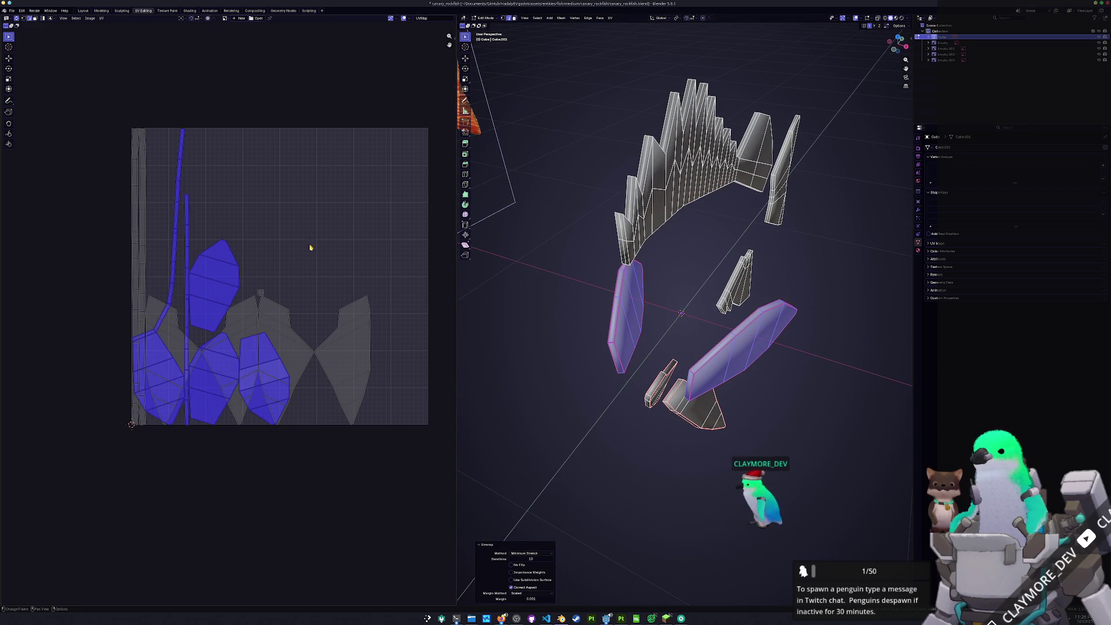
{"action": "scroll", "coordinate": [265, 290], "scroll_direction": "up", "scroll_amount": 1}
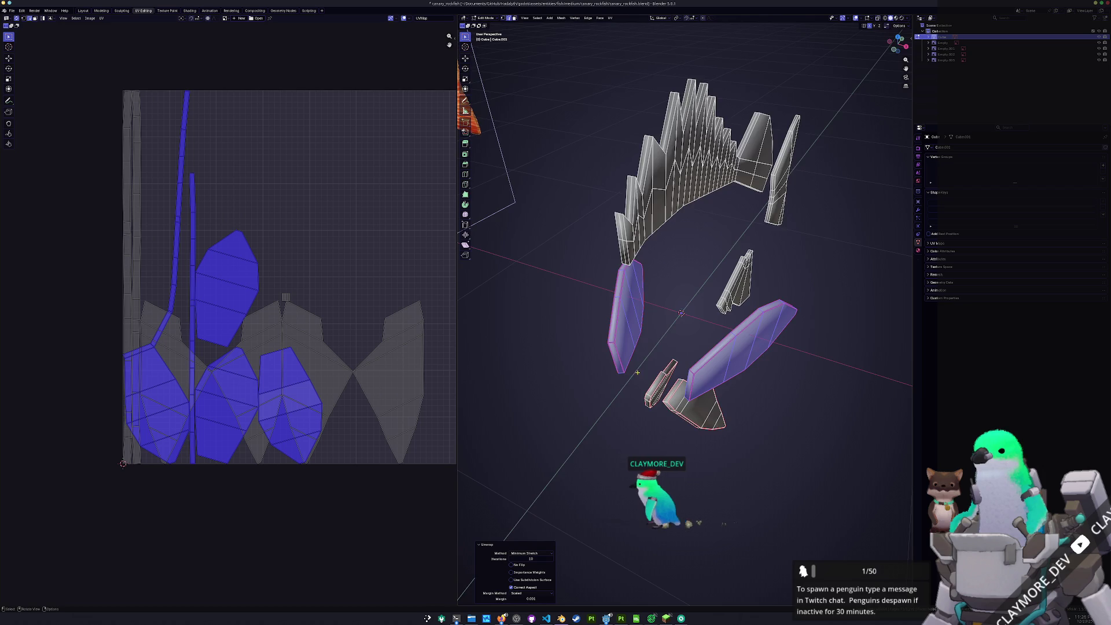
{"action": "middle_click_drag", "start_coordinate": [682, 324], "coordinate": [737, 331]}
{"action": "left_click", "coordinate": [732, 330]}
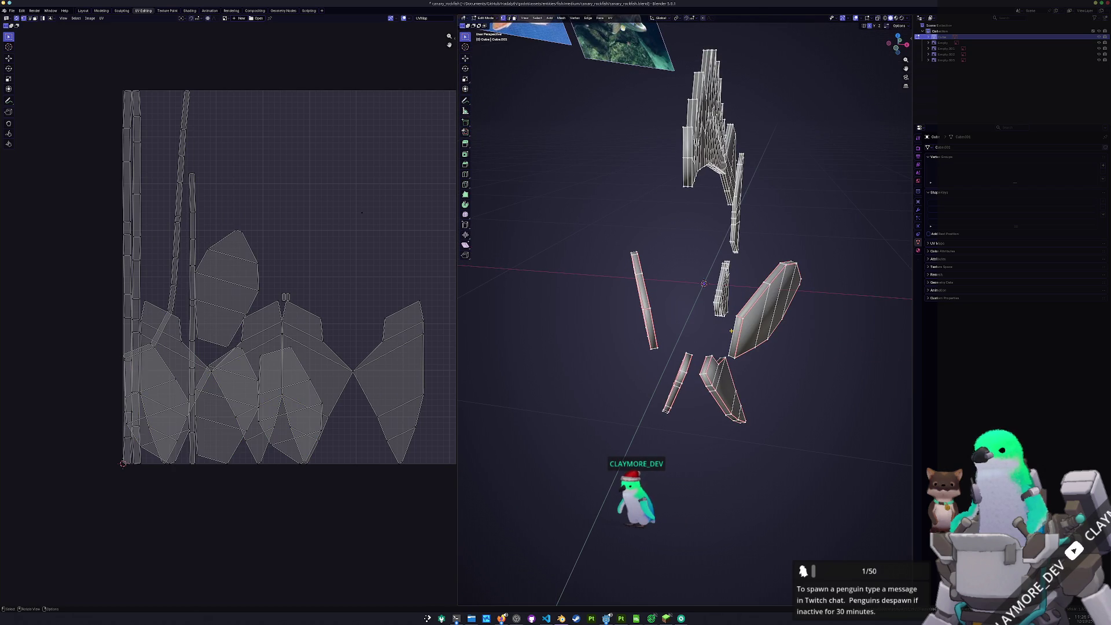
Mark a seam along the large piece's left edge
{"action": "right_click", "coordinate": [732, 330]}
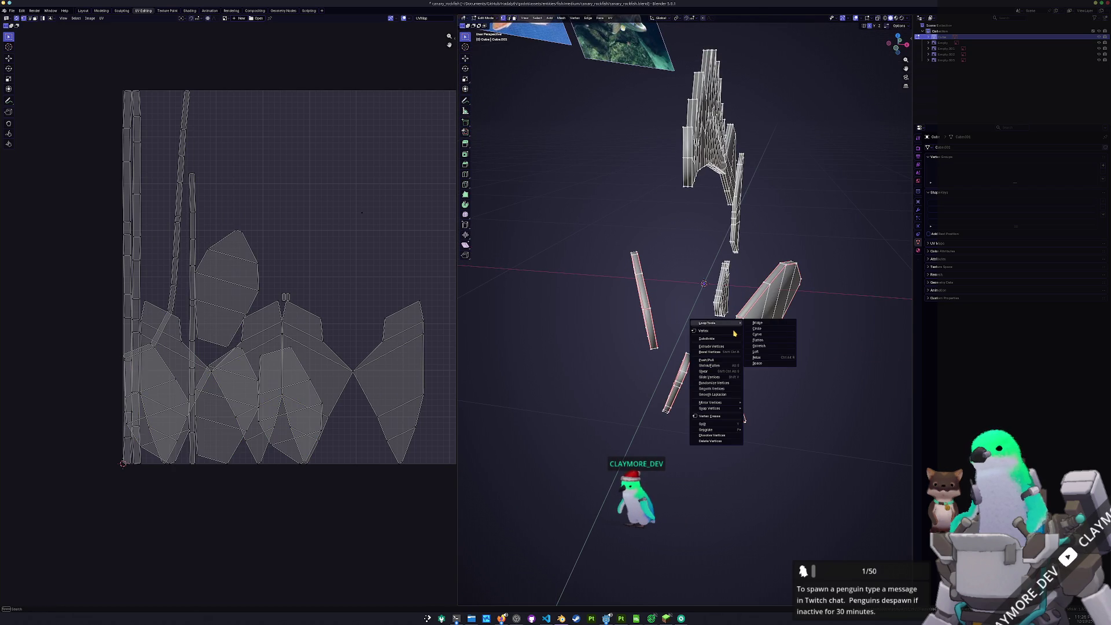
{"action": "key", "text": "Escape"}
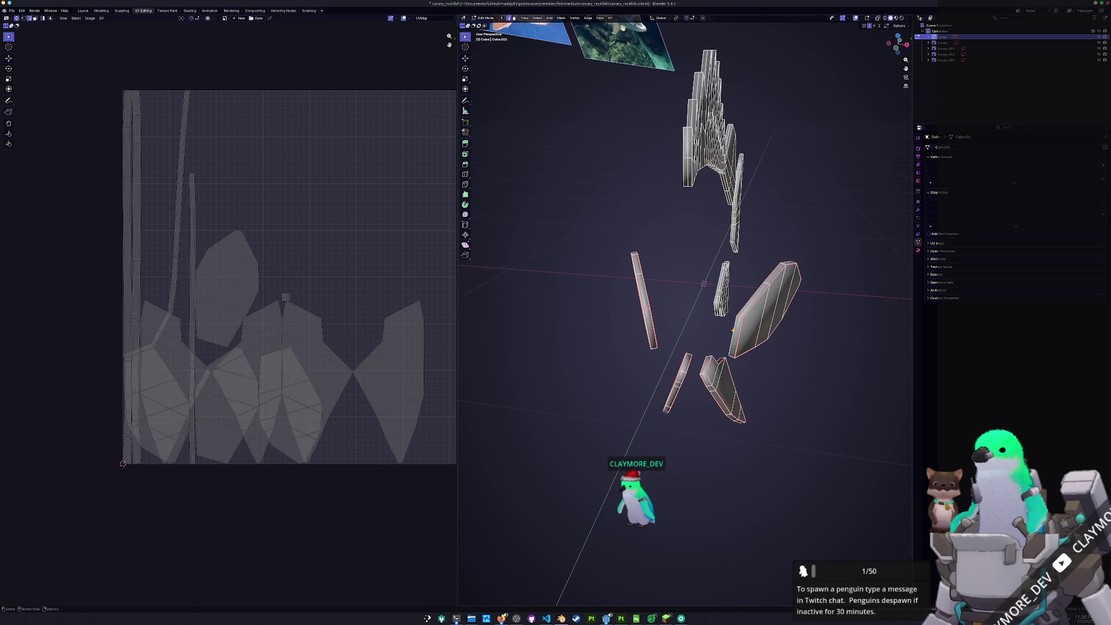
{"action": "right_click", "coordinate": [671, 326]}
{"action": "left_click", "coordinate": [670, 424]}
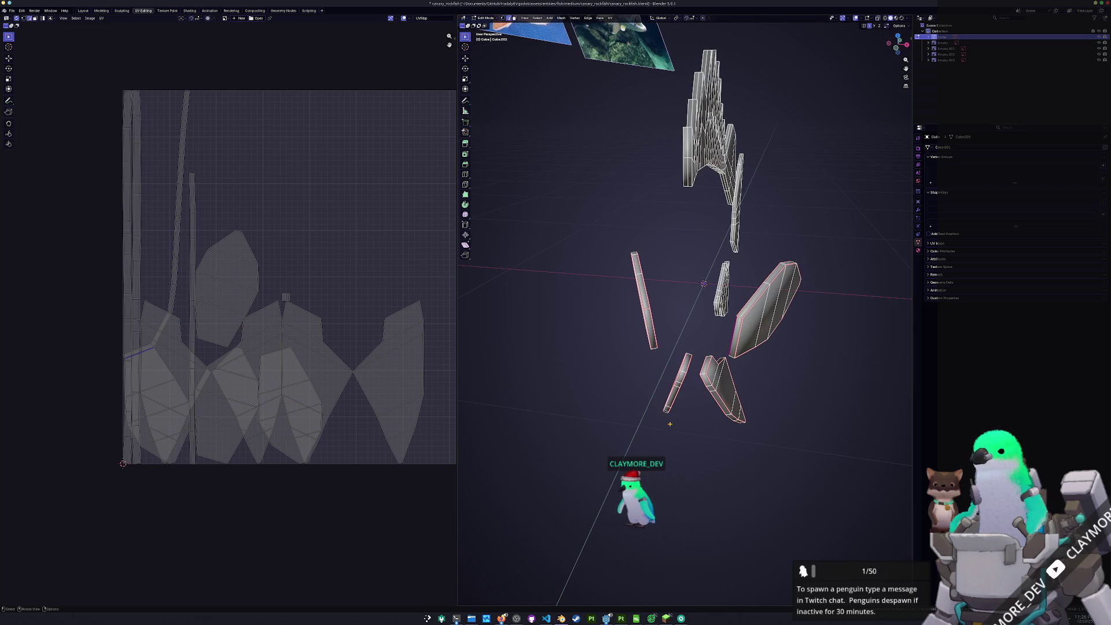
{"action": "mouse_move", "coordinate": [685, 326]}
{"action": "middle_mouse_down"}
{"action": "mouse_move", "coordinate": [651, 331]}
{"action": "mouse_move", "coordinate": [636, 353]}
{"action": "middle_mouse_up"}
Select the boundary edge loops on the fin piece and the wing-shaped fin
{"action": "scroll", "coordinate": [602, 388], "scroll_direction": "up", "scroll_amount": 5}
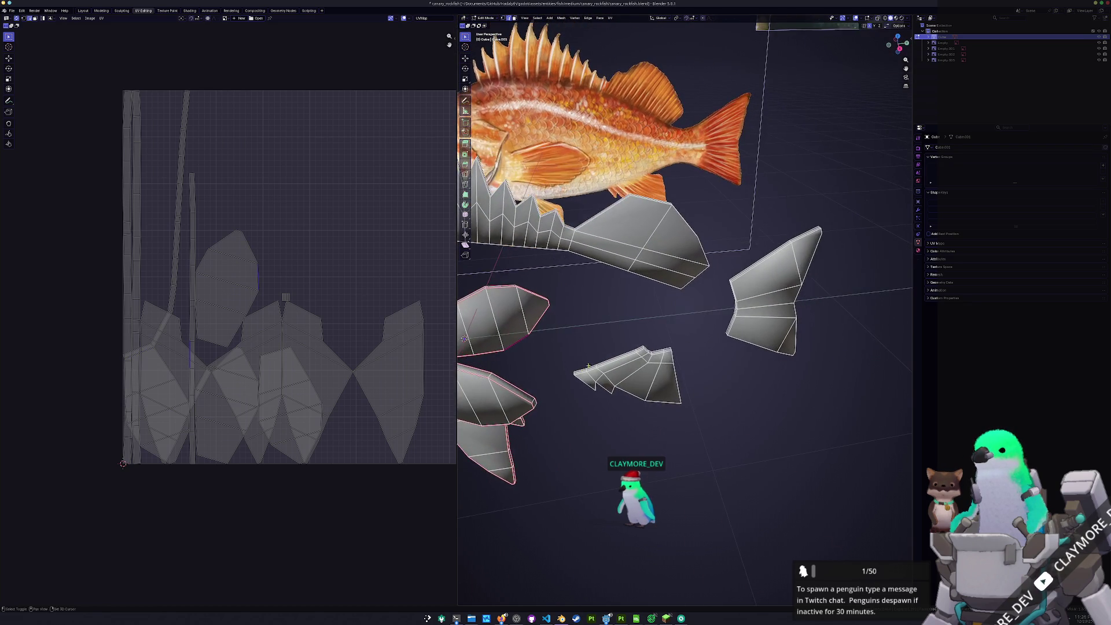
{"action": "middle_click_drag", "start_coordinate": [588, 386], "coordinate": [715, 309]}
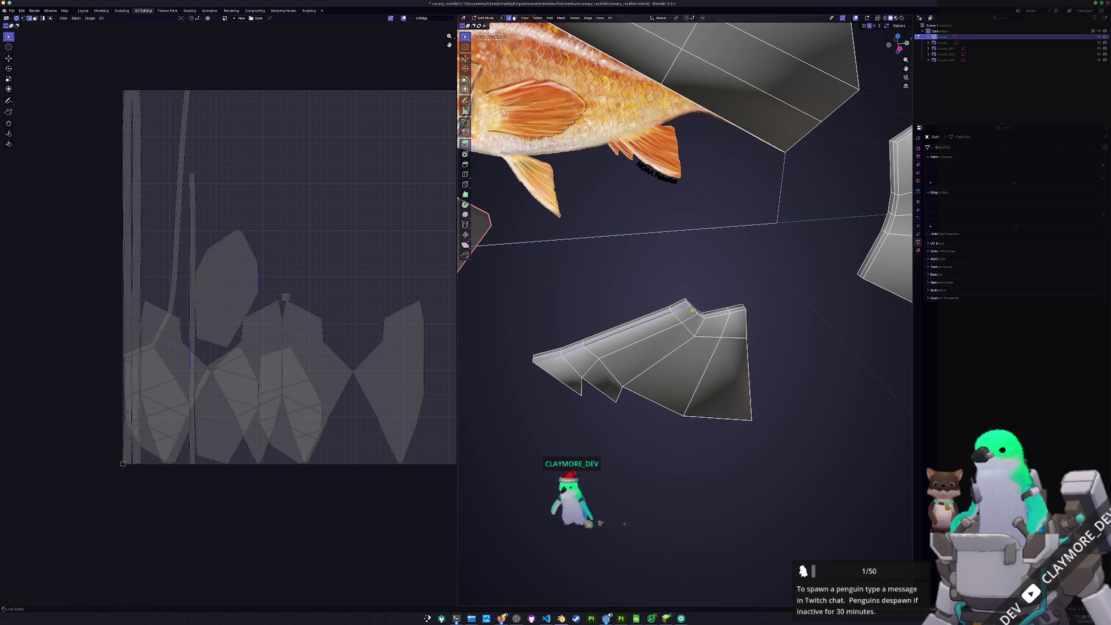
{"action": "left_click", "coordinate": [725, 376], "text": "alt"}
{"action": "left_click", "coordinate": [664, 415], "text": "alt+shift"}
{"action": "middle_click_drag", "start_coordinate": [618, 397], "coordinate": [645, 243]}
{"action": "mouse_move", "coordinate": [738, 326]}
{"action": "middle_mouse_down"}
{"action": "mouse_move", "coordinate": [694, 282]}
{"action": "mouse_move", "coordinate": [590, 291]}
{"action": "middle_mouse_up"}
{"action": "left_click", "coordinate": [592, 322], "text": "alt"}
{"action": "left_click", "coordinate": [718, 341], "text": "alt"}
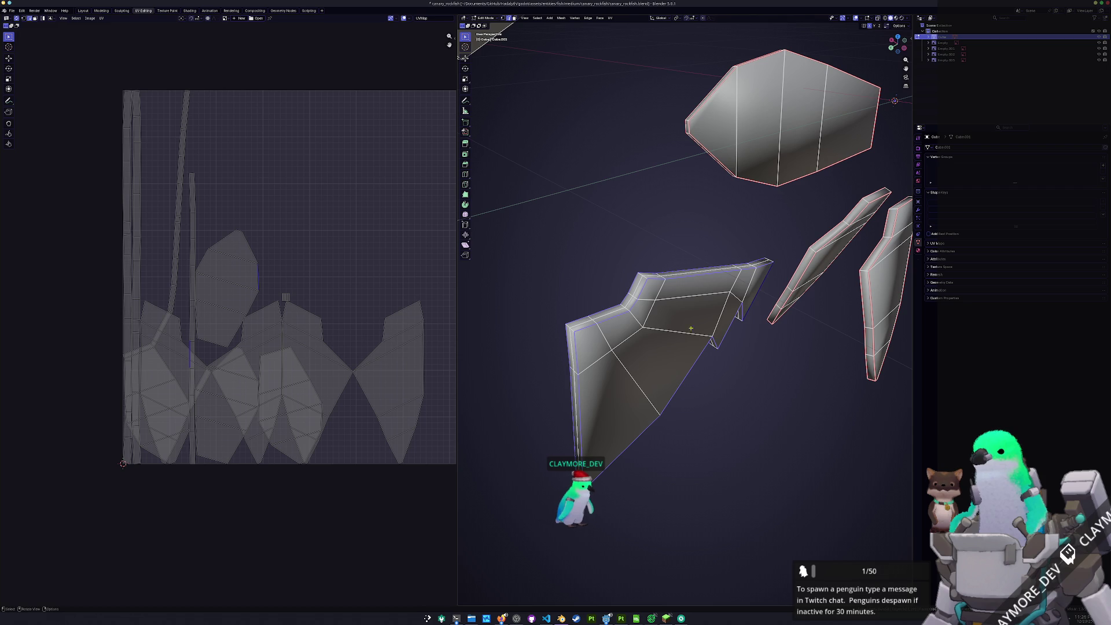
Seam the chosen loop, select the whole fin including its tip, and unwrap it
{"action": "mouse_move", "coordinate": [646, 355]}
{"action": "middle_mouse_down"}
{"action": "mouse_move", "coordinate": [575, 360]}
{"action": "mouse_move", "coordinate": [776, 413]}
{"action": "middle_mouse_up"}
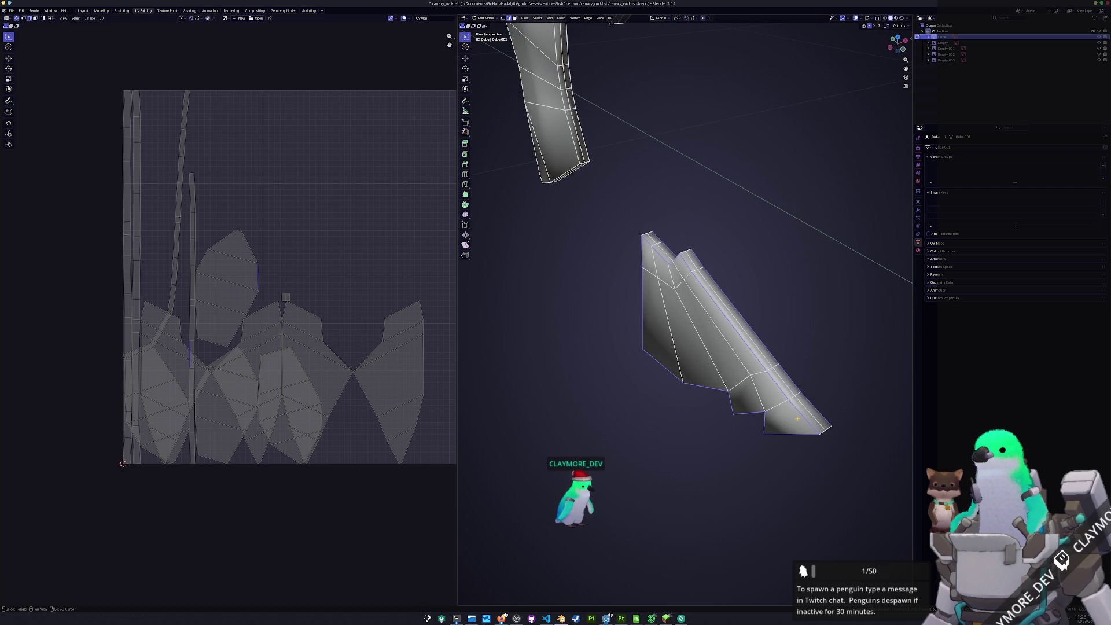
{"action": "right_click", "coordinate": [636, 452]}
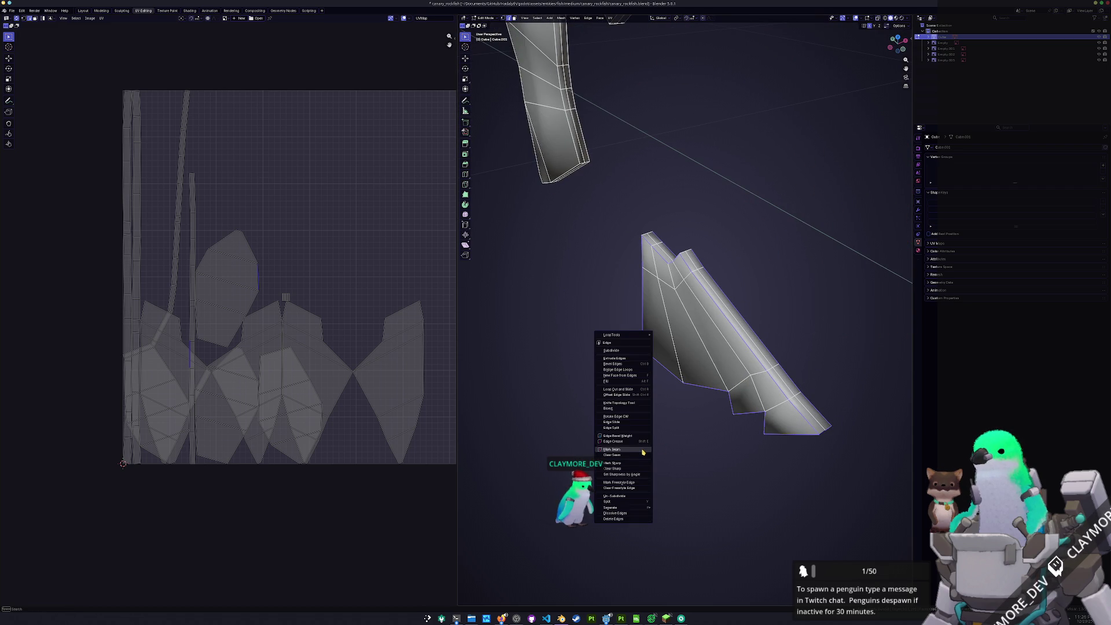
{"action": "left_click", "coordinate": [631, 453]}
{"action": "key", "text": "l"}
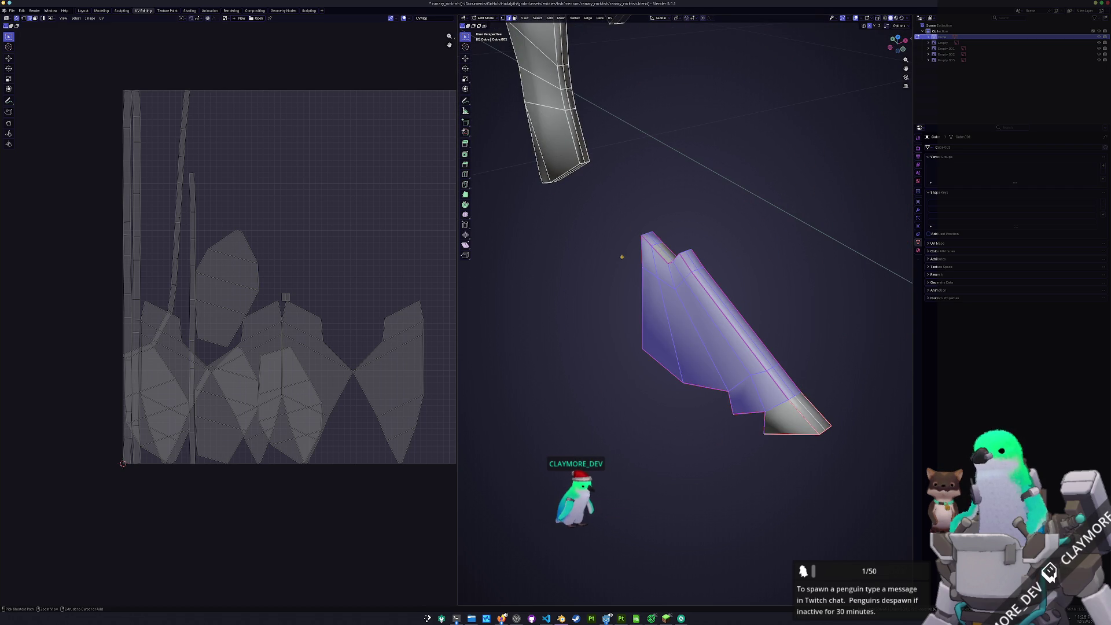
{"action": "key", "text": "ctrl+l"}
{"action": "left_click", "coordinate": [610, 18]}
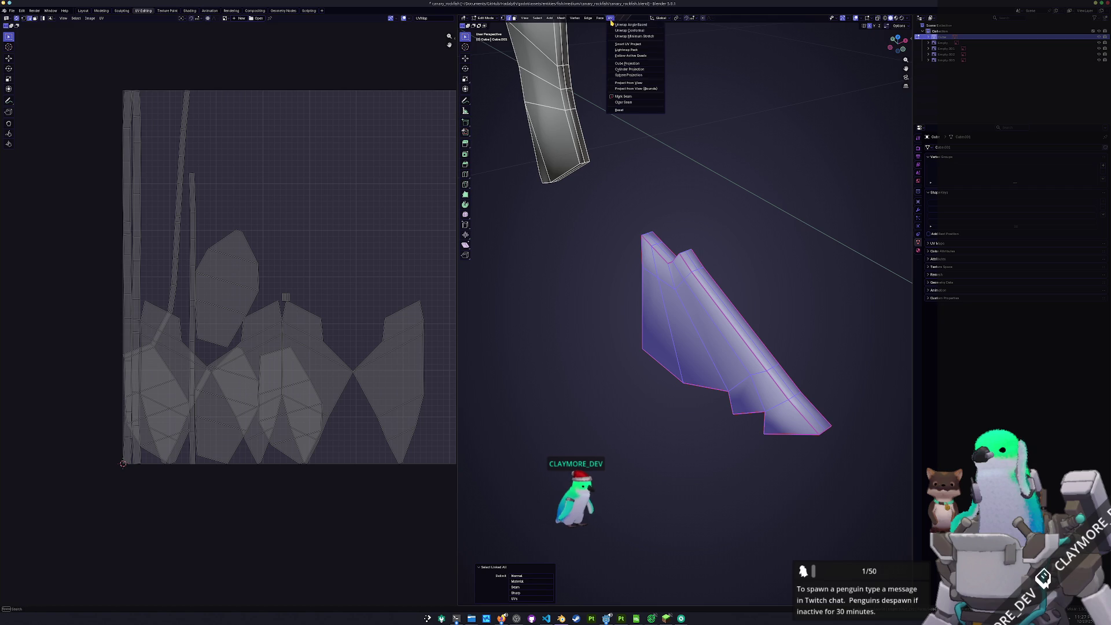
{"action": "left_click", "coordinate": [628, 35]}
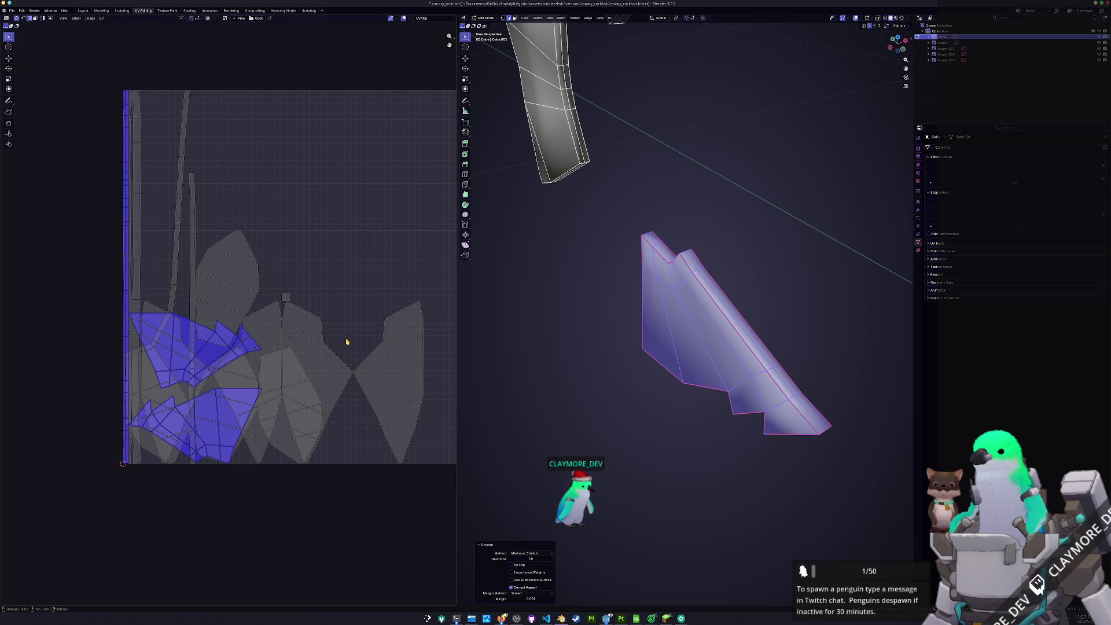
{"action": "scroll", "coordinate": [637, 295], "scroll_direction": "down", "scroll_amount": 4}
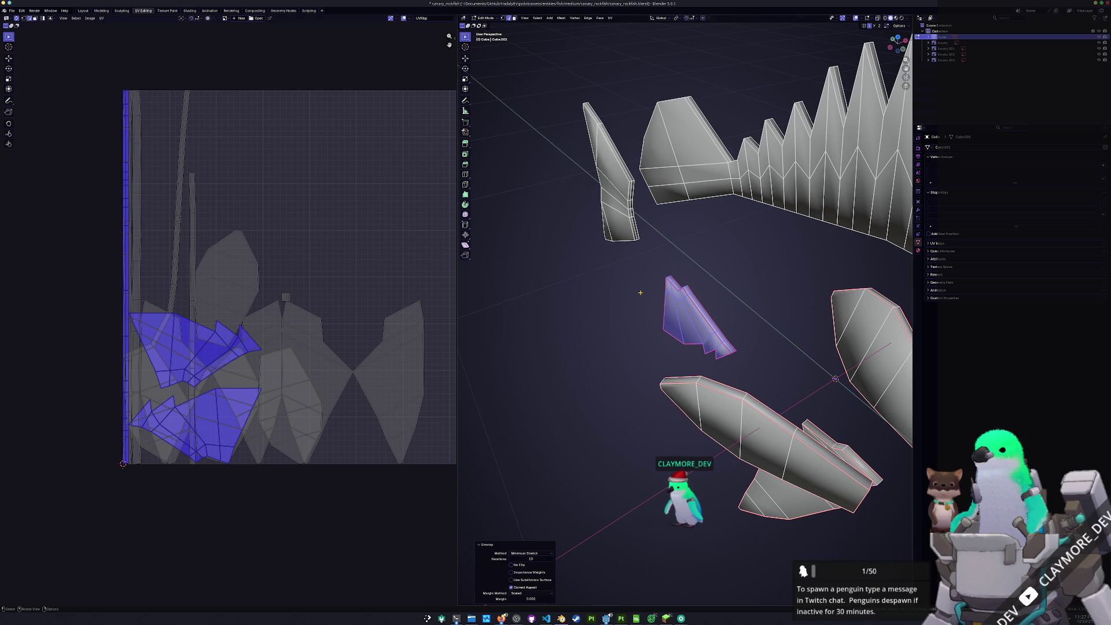
Deselect everything and select the edge loop running along the dorsal fin's spikes
{"action": "mouse_move", "coordinate": [687, 262]}
{"action": "middle_mouse_down"}
{"action": "mouse_move", "coordinate": [672, 289]}
{"action": "mouse_move", "coordinate": [718, 296]}
{"action": "middle_mouse_up"}
{"action": "key", "text": "alt+a"}
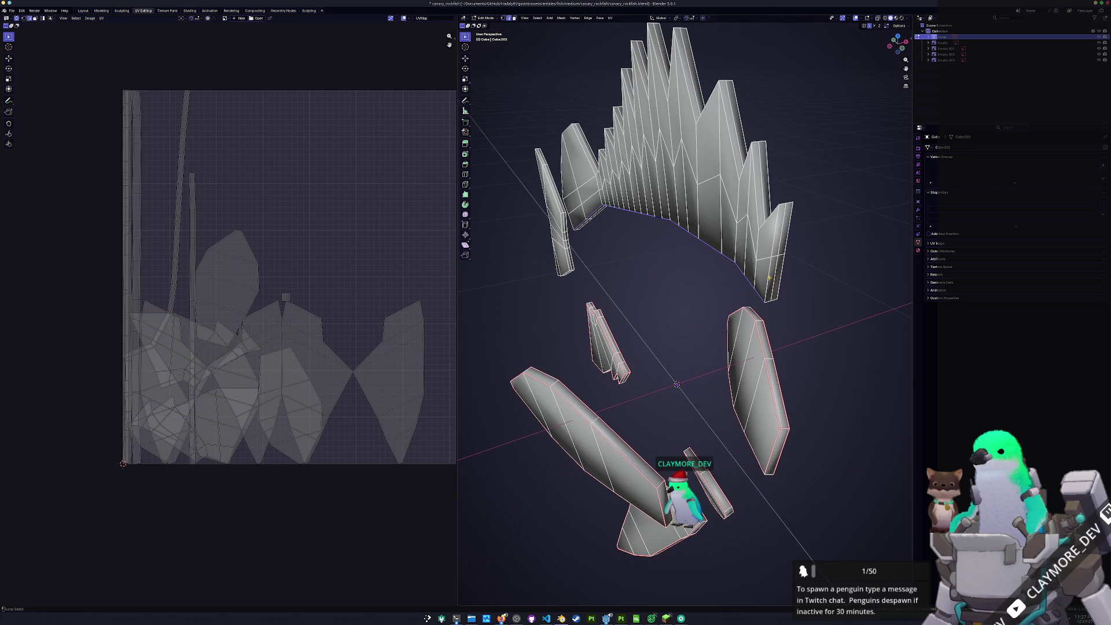
{"action": "left_click", "coordinate": [740, 196], "text": "alt"}
{"action": "mouse_move", "coordinate": [741, 197]}
{"action": "middle_mouse_down"}
{"action": "mouse_move", "coordinate": [717, 243]}
{"action": "mouse_move", "coordinate": [740, 309]}
{"action": "mouse_move", "coordinate": [684, 306]}
{"action": "mouse_move", "coordinate": [736, 296]}
{"action": "mouse_move", "coordinate": [725, 197]}
{"action": "mouse_move", "coordinate": [720, 280]}
{"action": "mouse_move", "coordinate": [736, 276]}
{"action": "middle_mouse_up"}
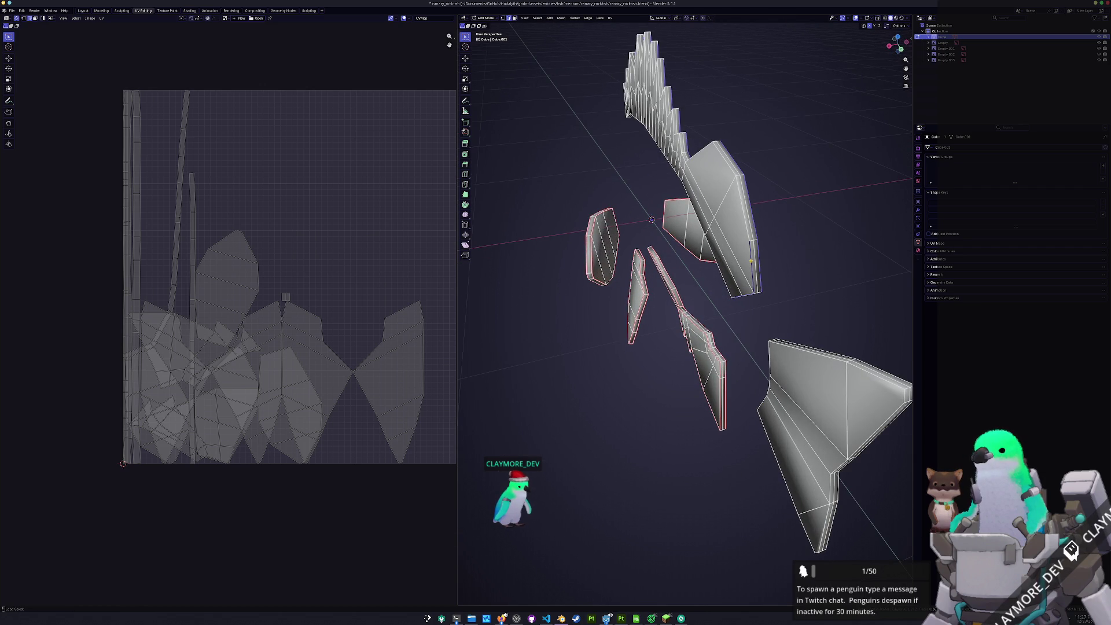
{"action": "mouse_move", "coordinate": [738, 237]}
{"action": "middle_mouse_down"}
{"action": "mouse_move", "coordinate": [710, 271]}
{"action": "mouse_move", "coordinate": [726, 265]}
{"action": "mouse_move", "coordinate": [648, 303]}
{"action": "mouse_move", "coordinate": [667, 291]}
{"action": "middle_mouse_up"}
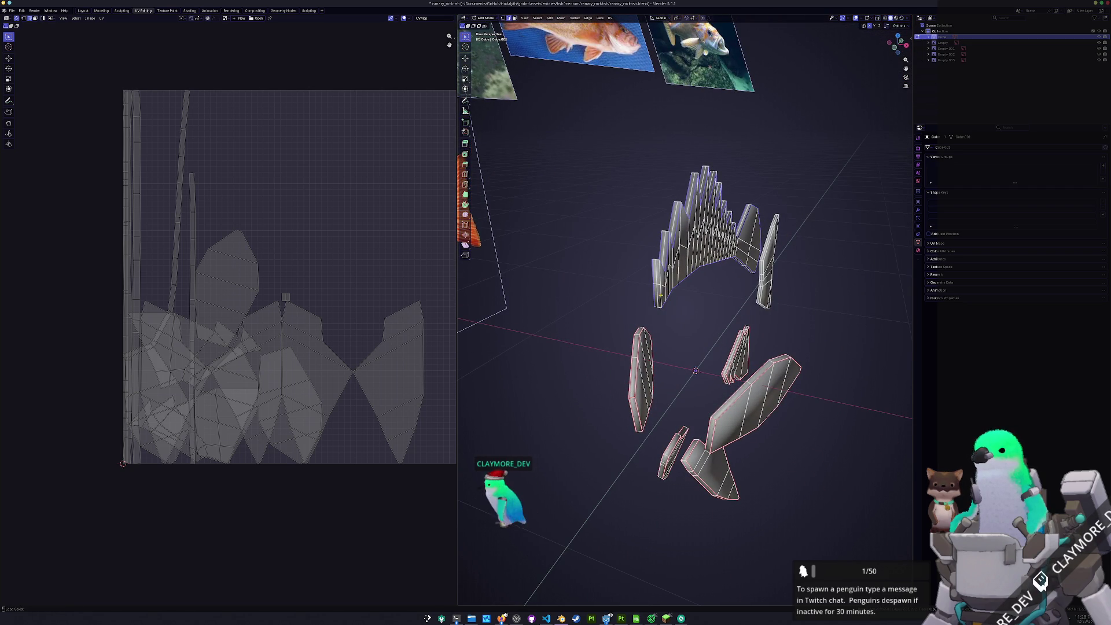
{"action": "scroll", "coordinate": [642, 306], "scroll_direction": "up", "scroll_amount": 2}
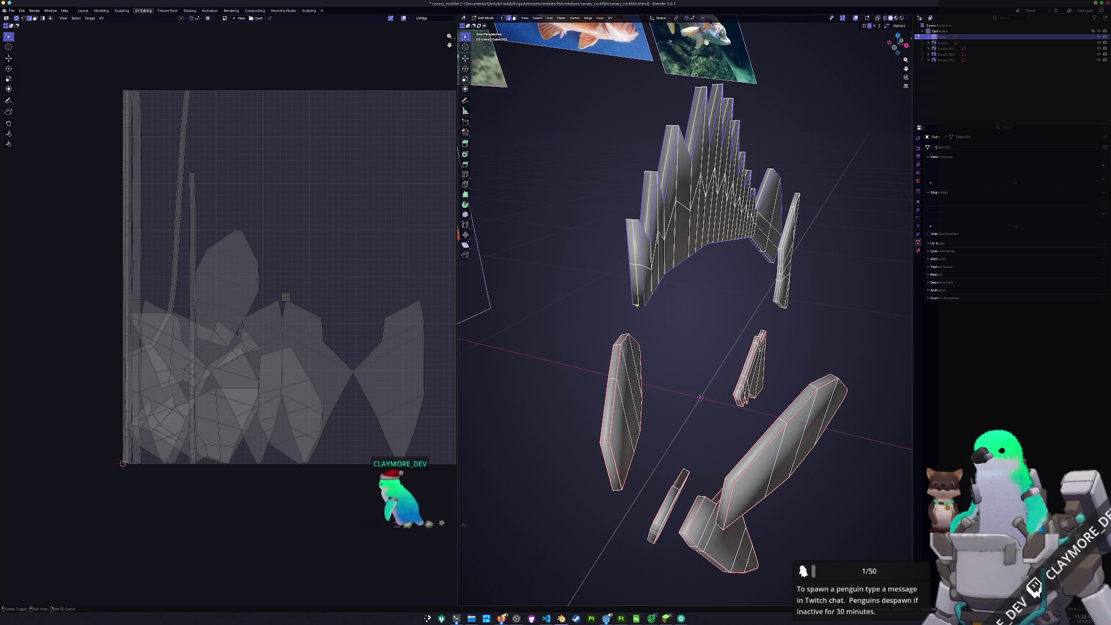
Mark the dorsal fin edges as a seam and unwrap the whole dorsal fin into its own UV islands
{"action": "key", "text": "ctrl+e"}
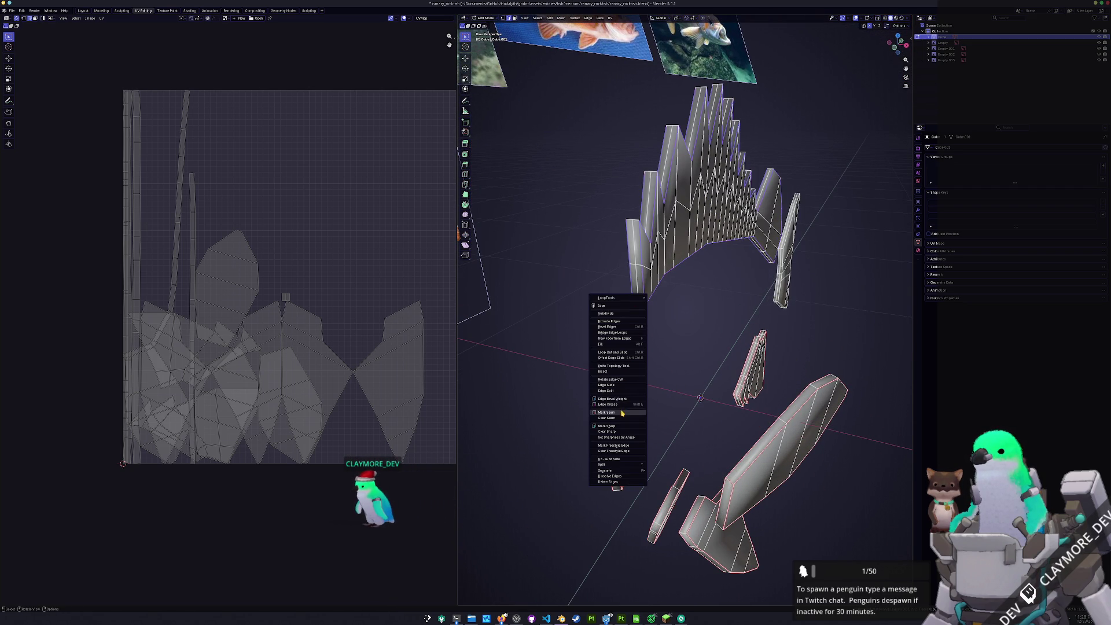
{"action": "left_click", "coordinate": [612, 412]}
{"action": "middle_click_drag", "start_coordinate": [612, 412], "coordinate": [650, 342]}
{"action": "key", "text": "l"}
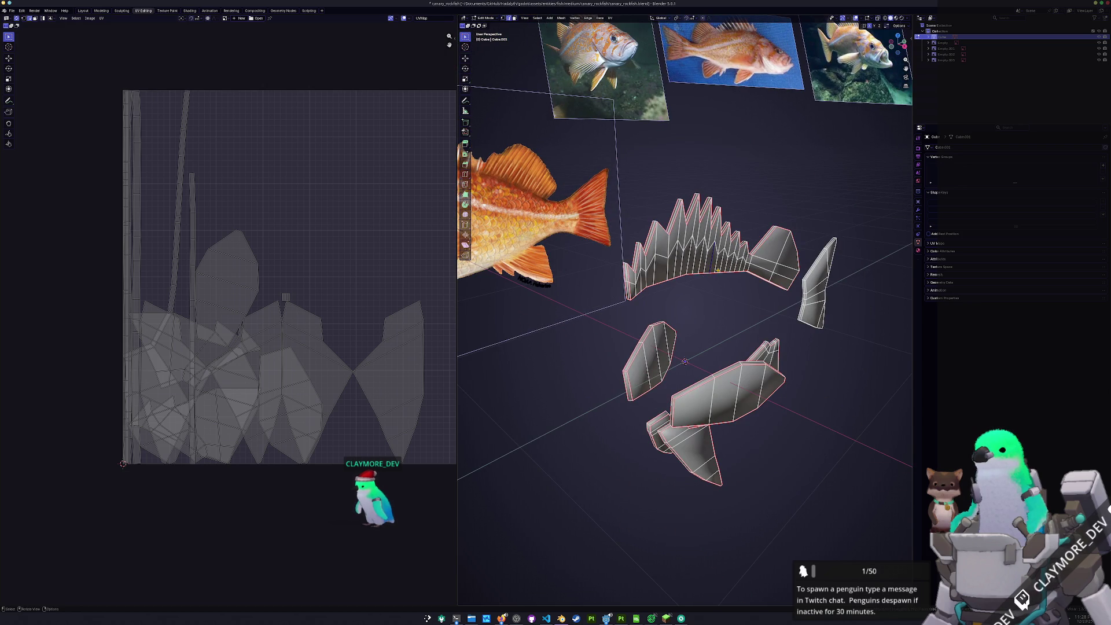
{"action": "key", "text": "ctrl+l"}
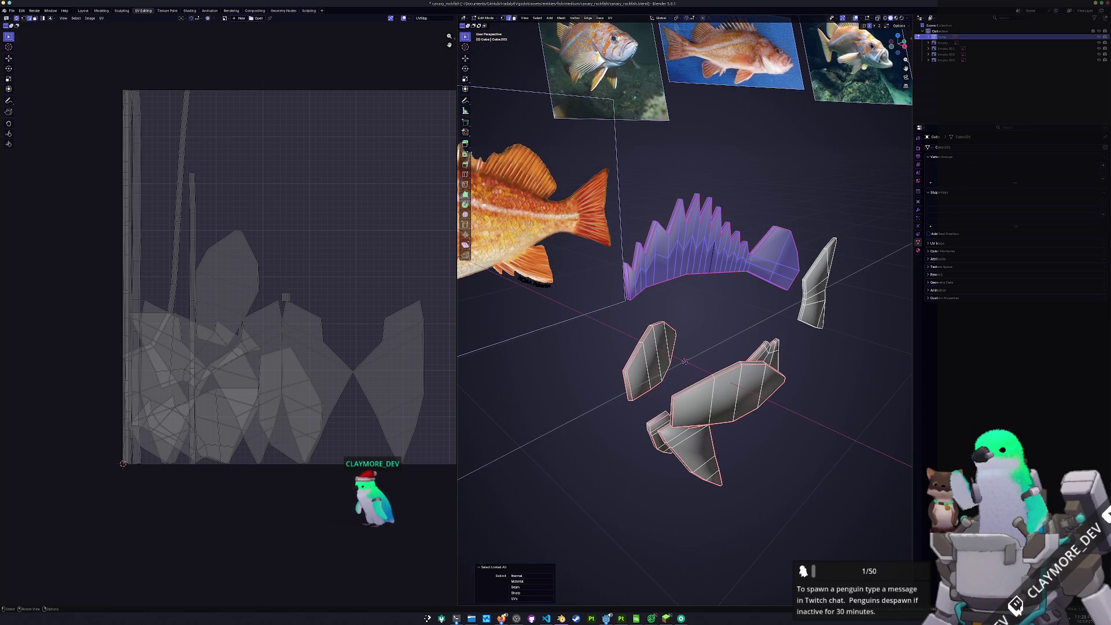
{"action": "left_click", "coordinate": [611, 18]}
{"action": "left_click", "coordinate": [630, 40]}
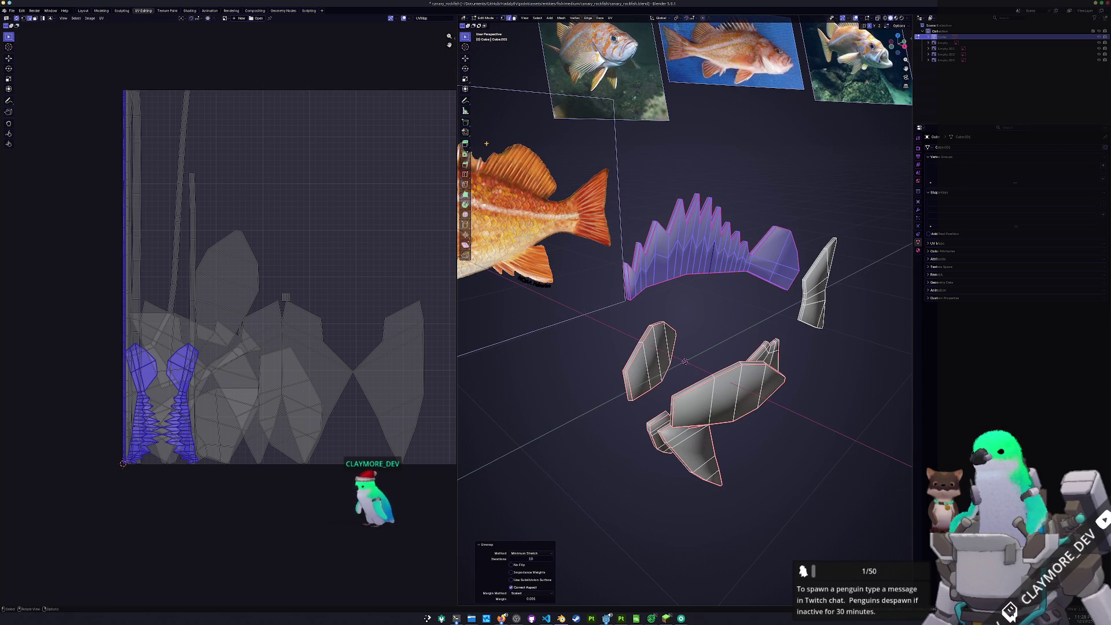
Select the next fin's left edge loop and frame it in a side orthographic view
{"action": "middle_click_drag", "start_coordinate": [723, 324], "coordinate": [642, 318]}
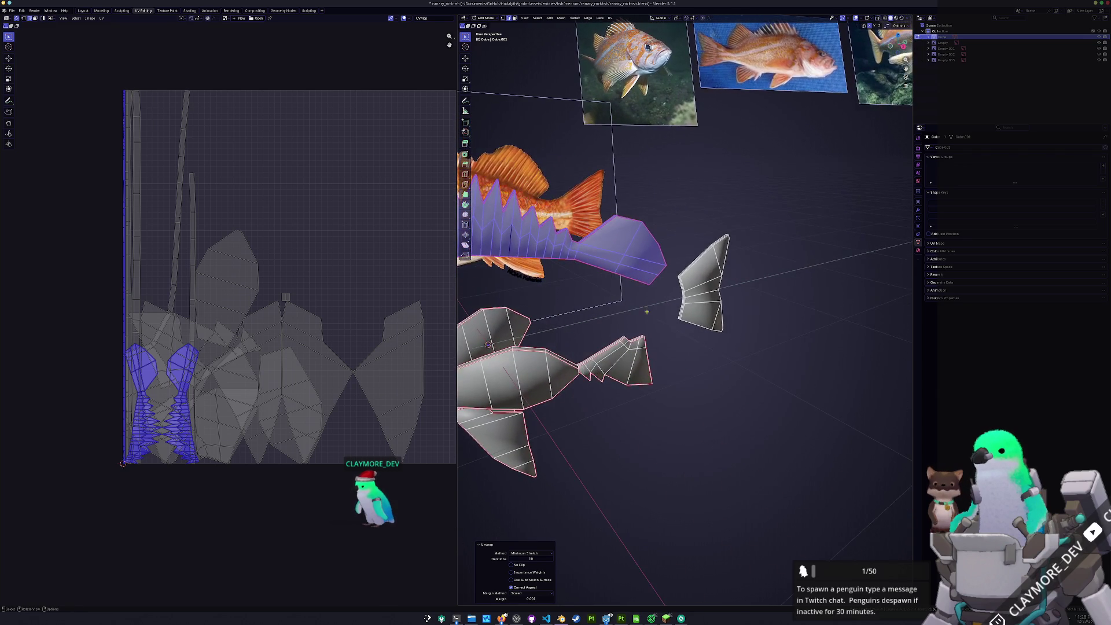
{"action": "scroll", "coordinate": [682, 300], "scroll_direction": "up", "scroll_amount": 5}
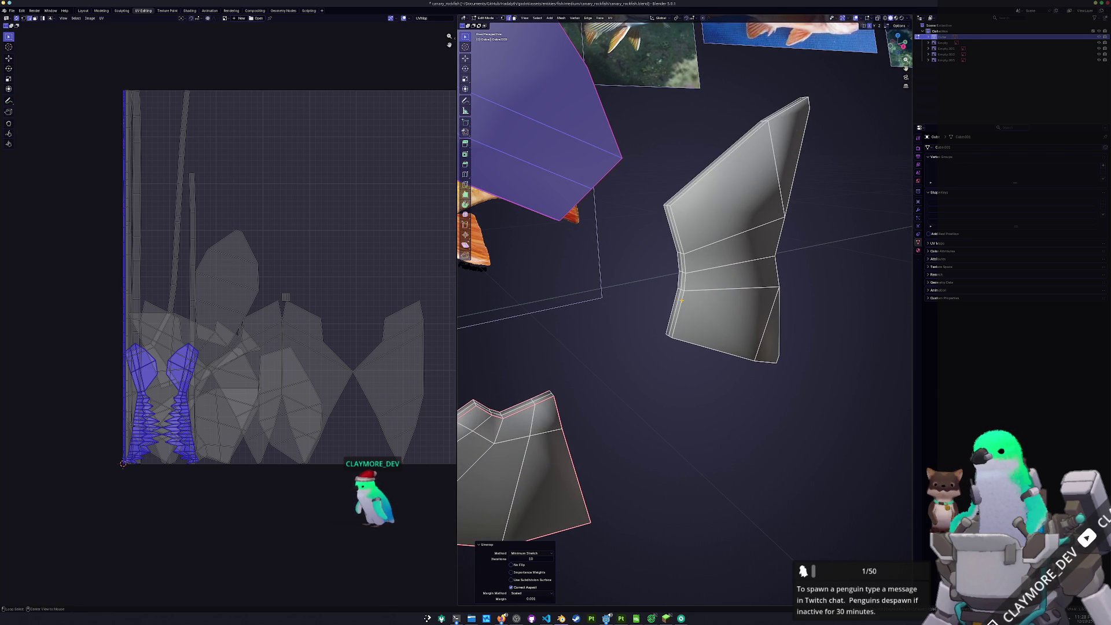
{"action": "left_click", "coordinate": [682, 300], "text": "alt"}
{"action": "mouse_move", "coordinate": [681, 300]}
{"action": "middle_mouse_down"}
{"action": "mouse_move", "coordinate": [679, 322]}
{"action": "mouse_move", "coordinate": [649, 325]}
{"action": "middle_mouse_up"}
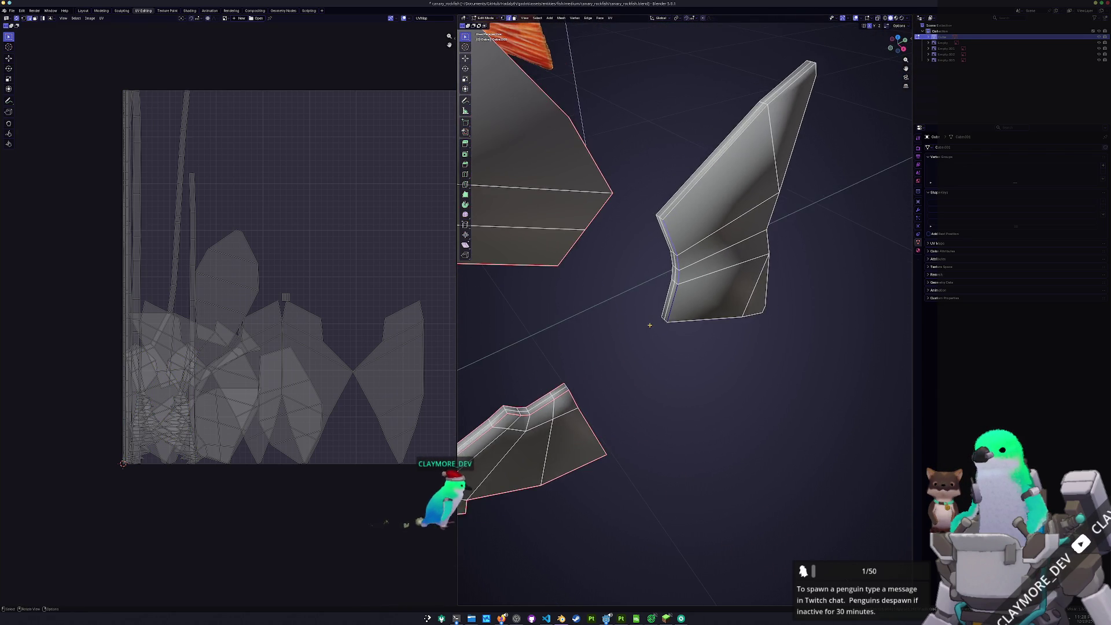
{"action": "key", "text": "KP_Decimal"}
{"action": "key", "text": "KP_3"}
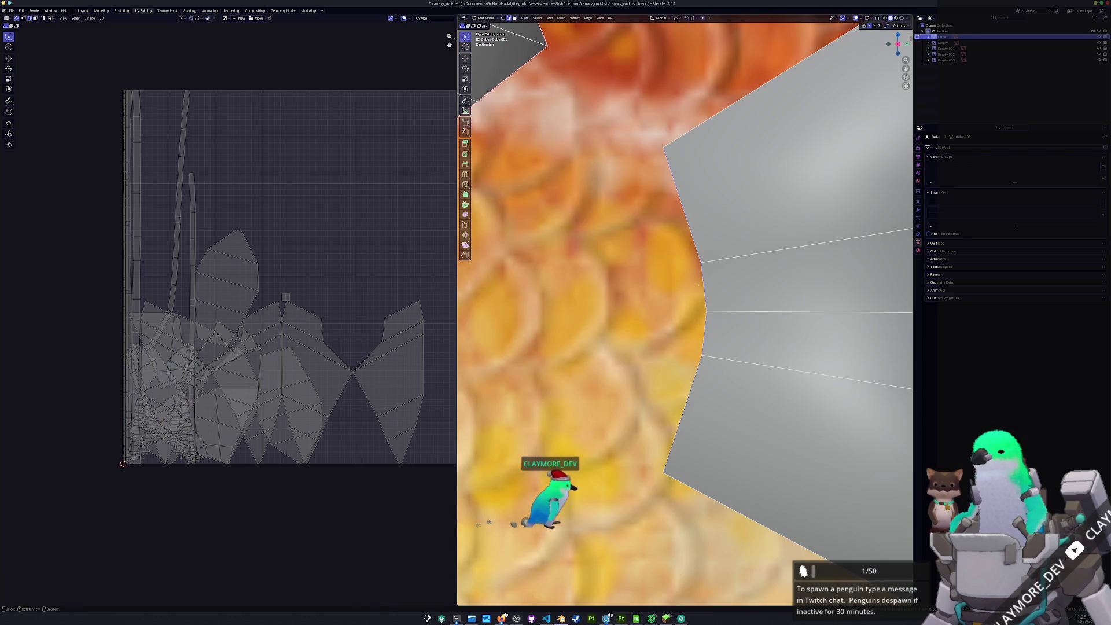
{"action": "scroll", "coordinate": [698, 285], "scroll_direction": "down", "scroll_amount": 5}
{"action": "mouse_move", "coordinate": [697, 285]}
{"action": "middle_mouse_down"}
{"action": "mouse_move", "coordinate": [686, 287]}
{"action": "mouse_move", "coordinate": [764, 260]}
{"action": "middle_mouse_up"}
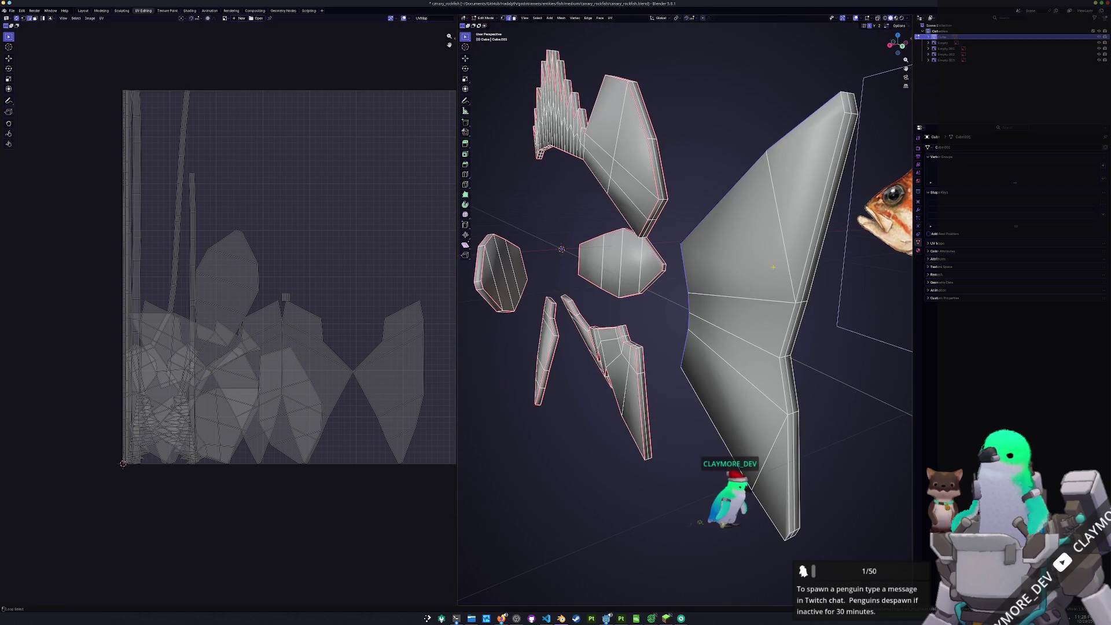
Select the fin's right, lower and long left edge loops, inspecting all fin pieces from several angles
{"action": "left_click", "coordinate": [800, 282], "text": "alt"}
{"action": "mouse_move", "coordinate": [786, 334]}
{"action": "middle_mouse_down"}
{"action": "mouse_move", "coordinate": [748, 406]}
{"action": "mouse_move", "coordinate": [769, 378]}
{"action": "mouse_move", "coordinate": [735, 381]}
{"action": "middle_mouse_up"}
{"action": "scroll", "coordinate": [761, 388], "scroll_direction": "up", "scroll_amount": 5}
{"action": "left_click", "coordinate": [668, 367], "text": "alt"}
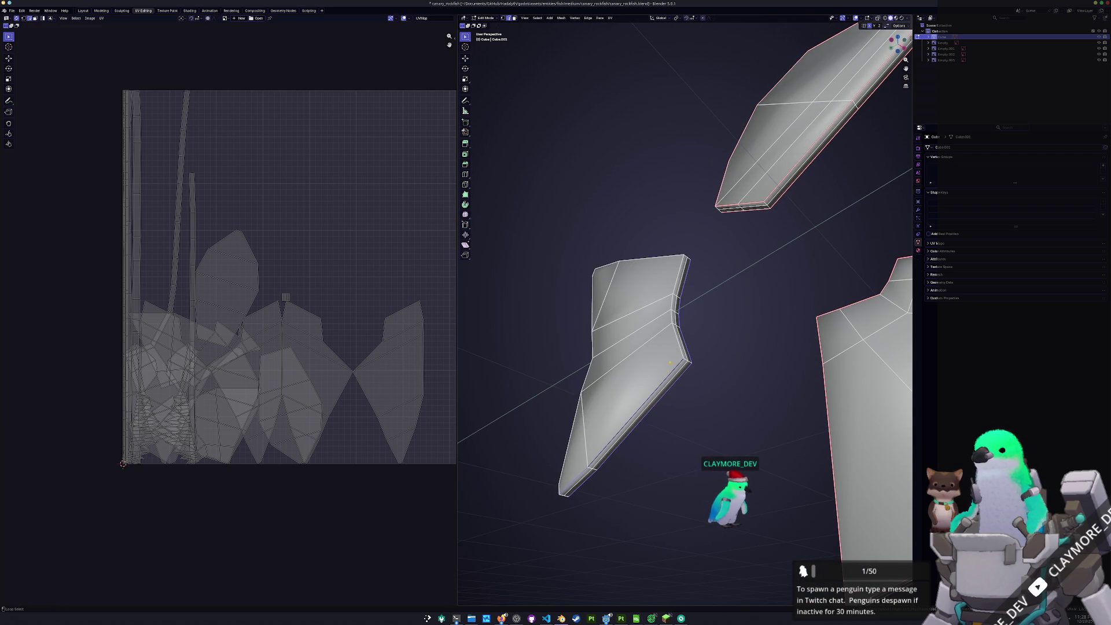
{"action": "middle_click_drag", "start_coordinate": [676, 345], "coordinate": [638, 309]}
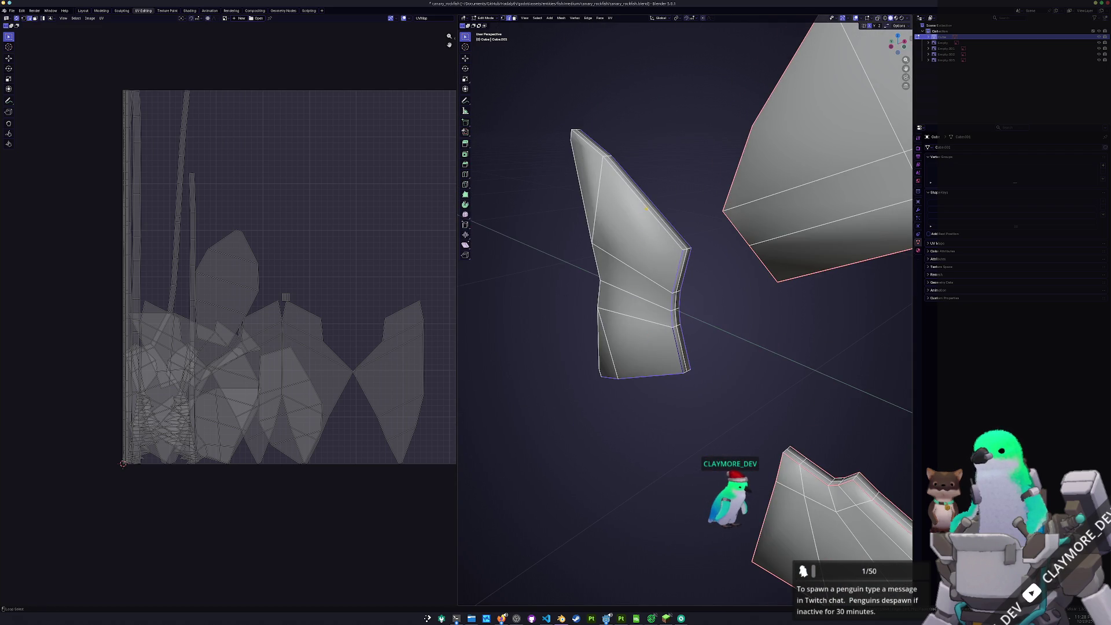
{"action": "mouse_move", "coordinate": [646, 210]}
{"action": "middle_mouse_down"}
{"action": "mouse_move", "coordinate": [657, 265]}
{"action": "mouse_move", "coordinate": [587, 208]}
{"action": "mouse_move", "coordinate": [613, 197]}
{"action": "middle_mouse_up"}
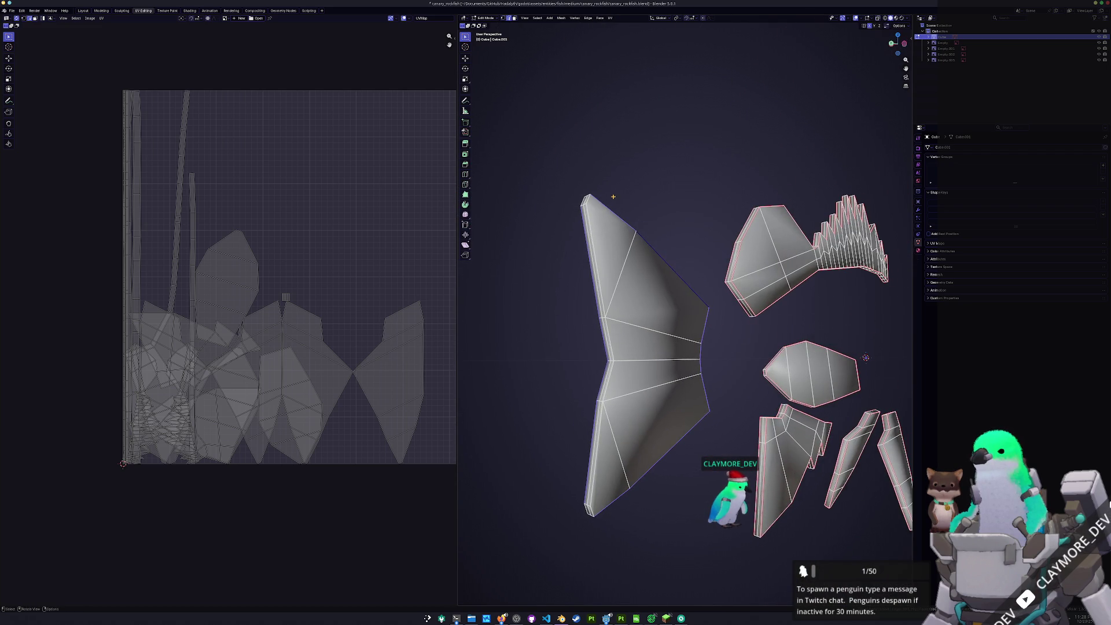
{"action": "left_click", "coordinate": [588, 227], "text": "alt"}
{"action": "left_click", "coordinate": [612, 338], "text": "alt"}
{"action": "middle_click_drag", "start_coordinate": [599, 419], "coordinate": [576, 488]}
{"action": "mouse_move", "coordinate": [661, 484]}
{"action": "middle_mouse_down"}
{"action": "mouse_move", "coordinate": [637, 489]}
{"action": "mouse_move", "coordinate": [699, 305]}
{"action": "middle_mouse_up"}
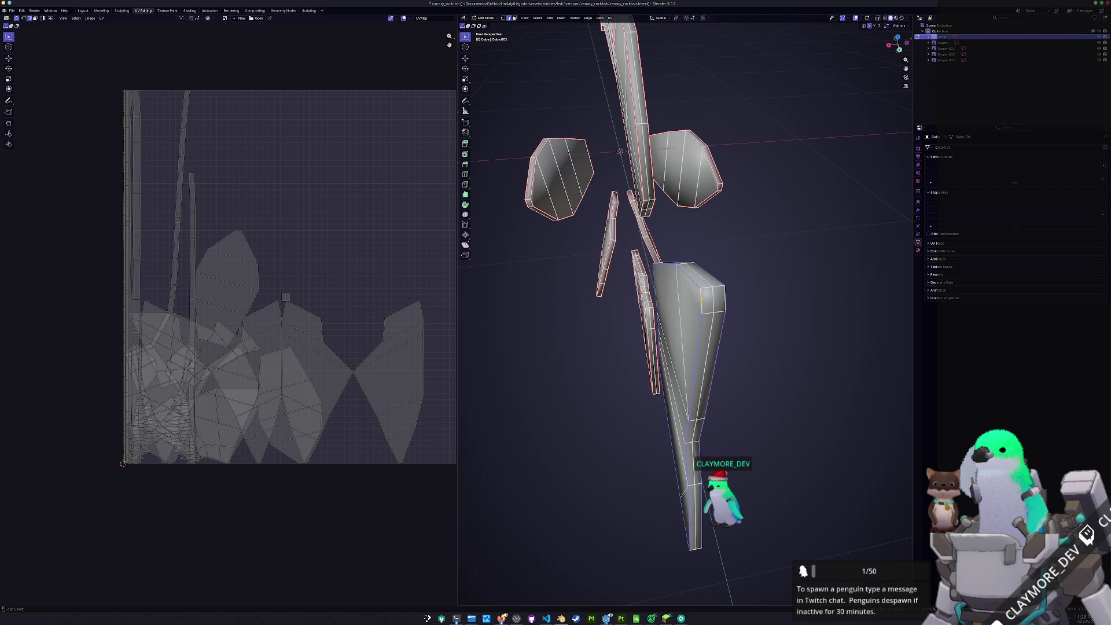
{"action": "middle_click_drag", "start_coordinate": [690, 457], "coordinate": [697, 415]}
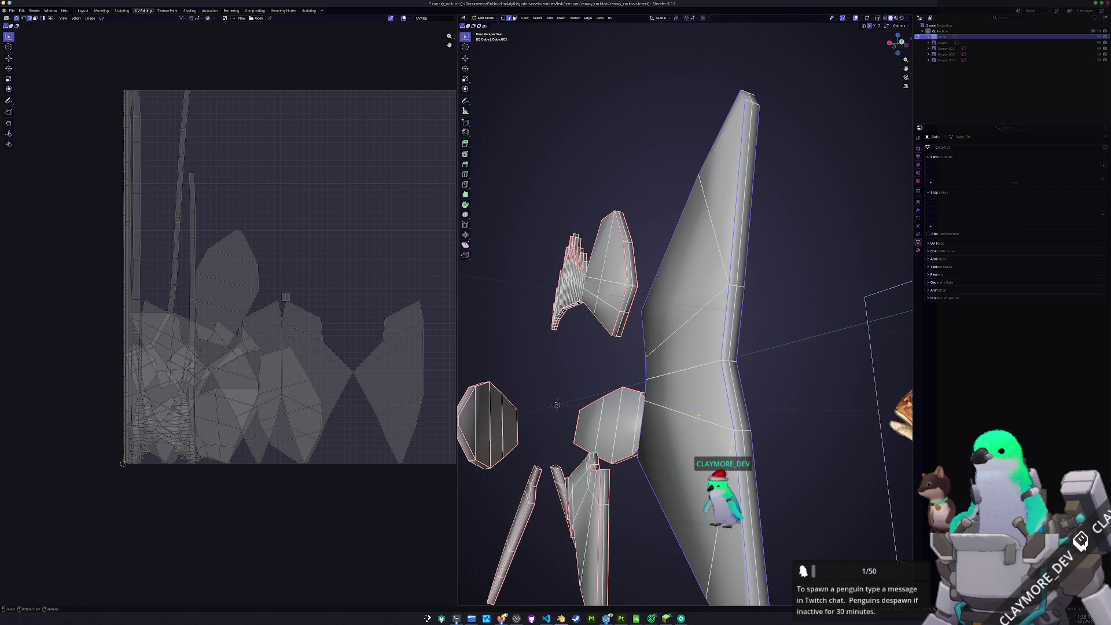
{"action": "mouse_move", "coordinate": [653, 372]}
{"action": "middle_mouse_down"}
{"action": "mouse_move", "coordinate": [745, 360]}
{"action": "mouse_move", "coordinate": [728, 401]}
{"action": "mouse_move", "coordinate": [712, 382]}
{"action": "middle_mouse_up"}
Select all the fish geometry and unwrap every mesh piece, framing the whole UV square
{"action": "key", "text": "a"}
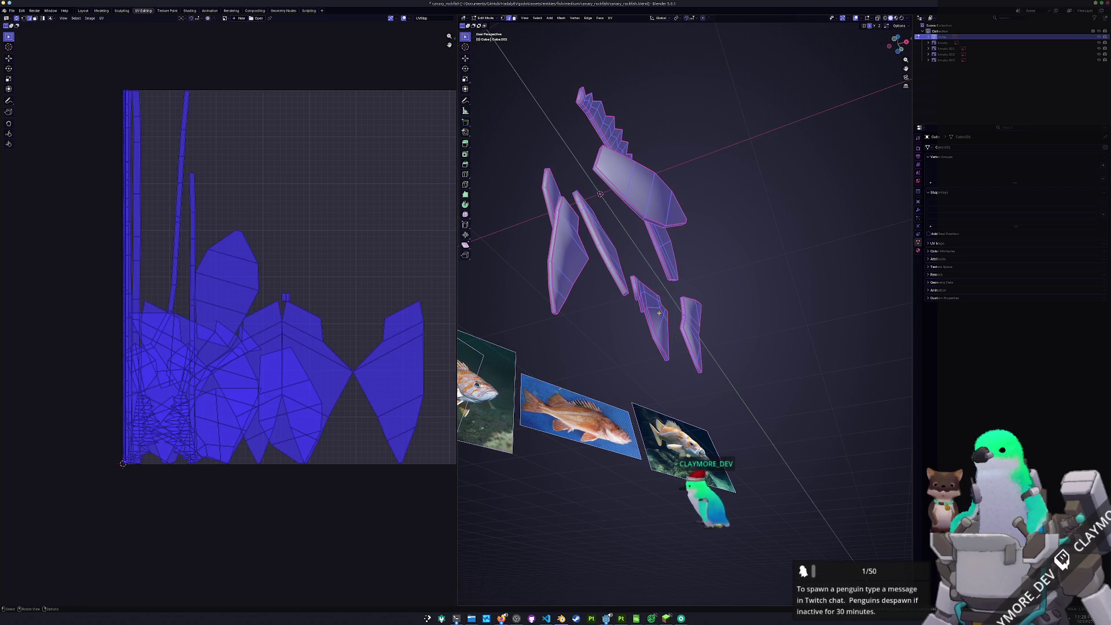
{"action": "left_click", "coordinate": [610, 18]}
{"action": "left_click", "coordinate": [634, 36]}
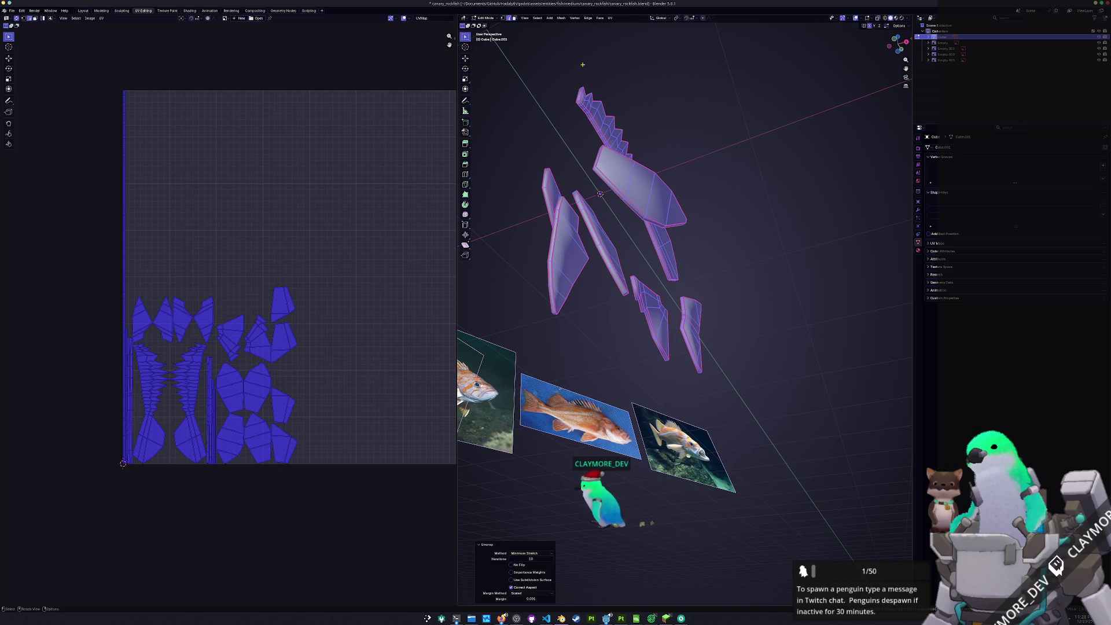
{"action": "scroll", "coordinate": [313, 281], "scroll_direction": "down", "scroll_amount": 2}
{"action": "middle_click_drag", "start_coordinate": [312, 281], "coordinate": [291, 280]}
{"action": "scroll", "coordinate": [291, 280], "scroll_direction": "up", "scroll_amount": 1}
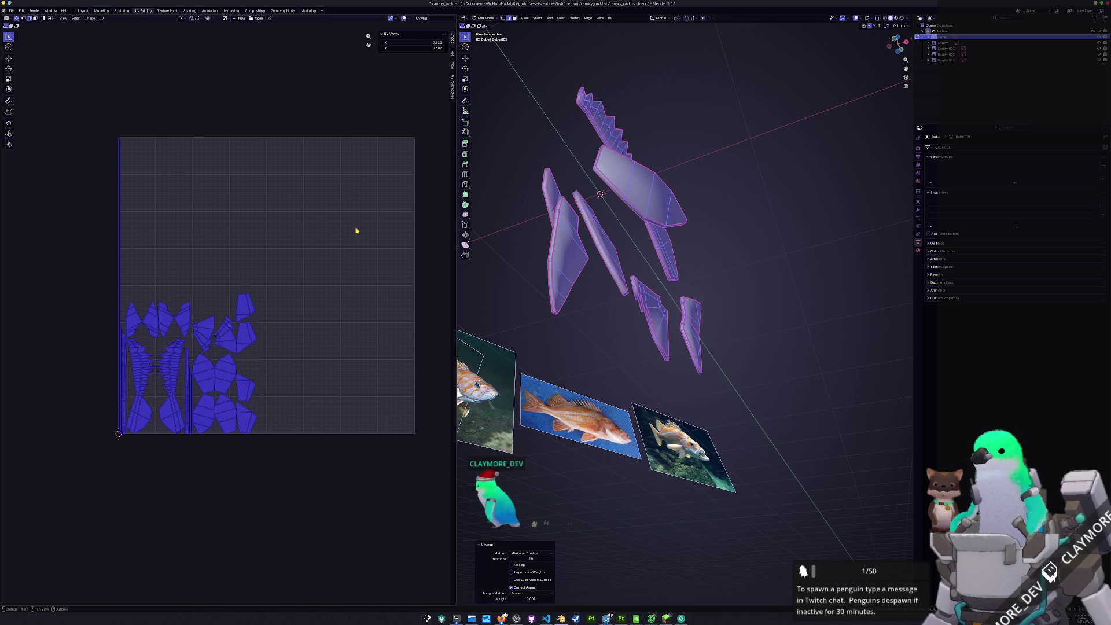
Pack the UV islands with UVPackmaster using Normalize Scale, Pixel Margin and Heuristic Search, repacking once
{"action": "key", "text": "n"}
{"action": "left_click_drag", "start_coordinate": [394, 177], "coordinate": [393, 197]}
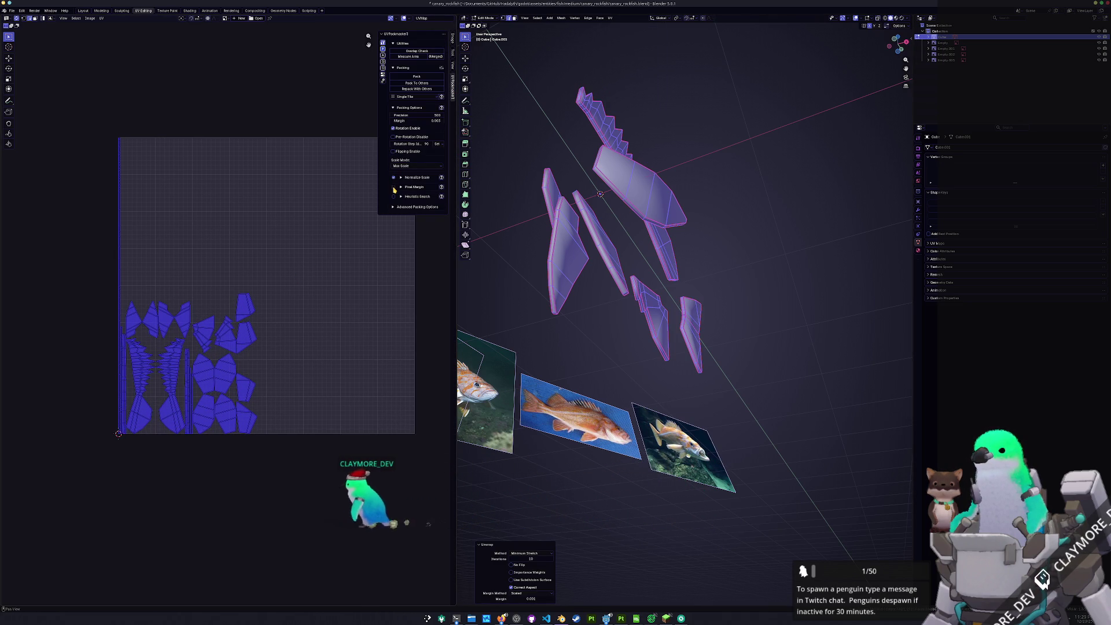
{"action": "left_click", "coordinate": [428, 76]}
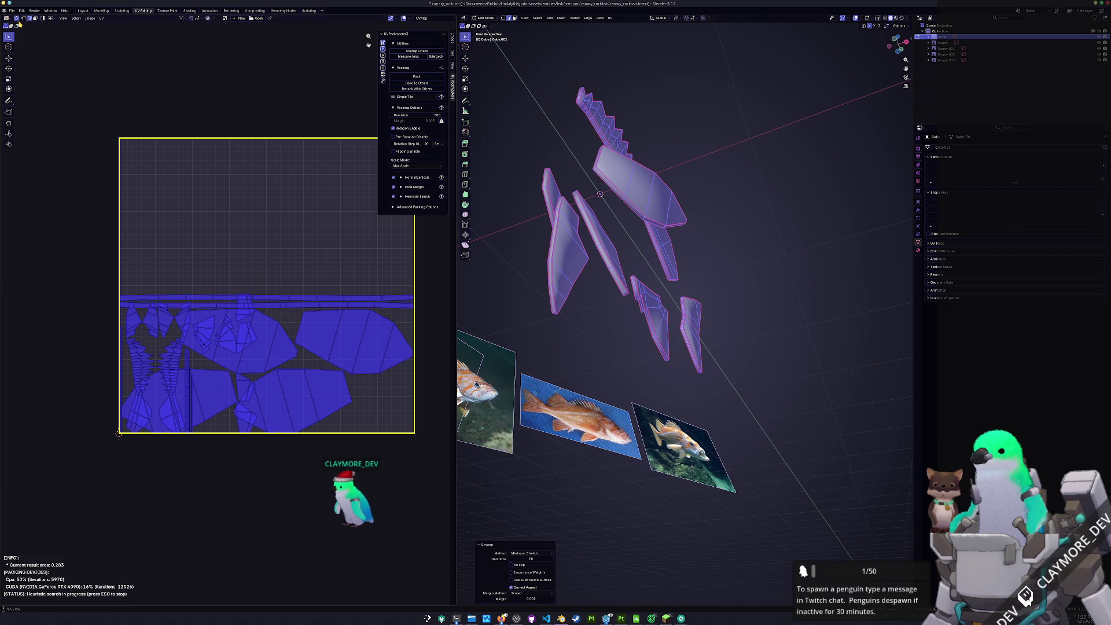
{"action": "key", "text": "Escape"}
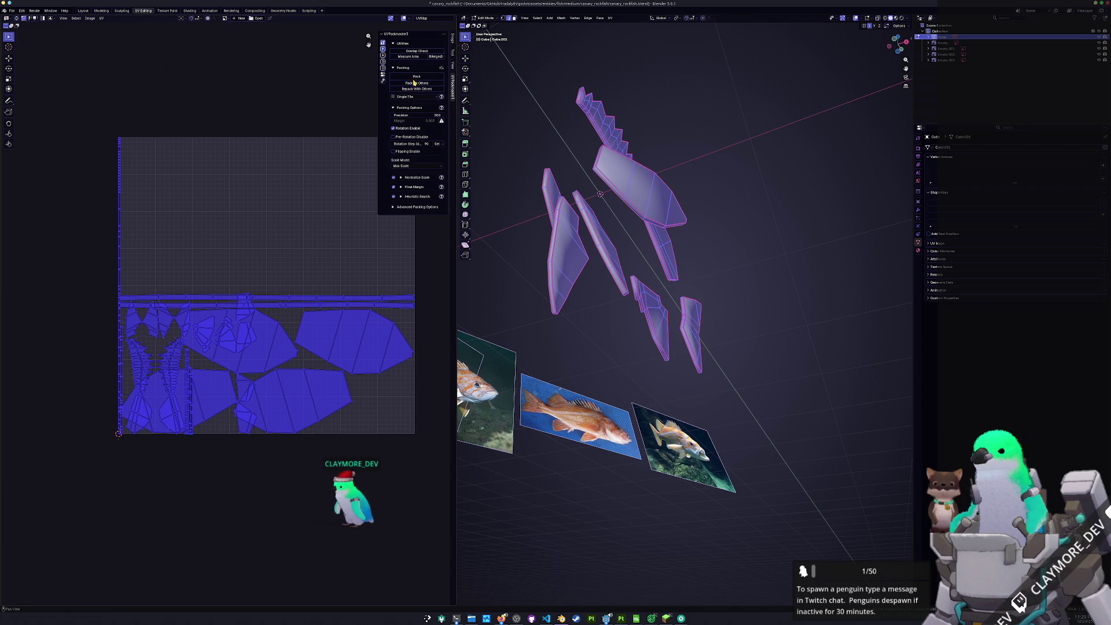
{"action": "left_click", "coordinate": [415, 82]}
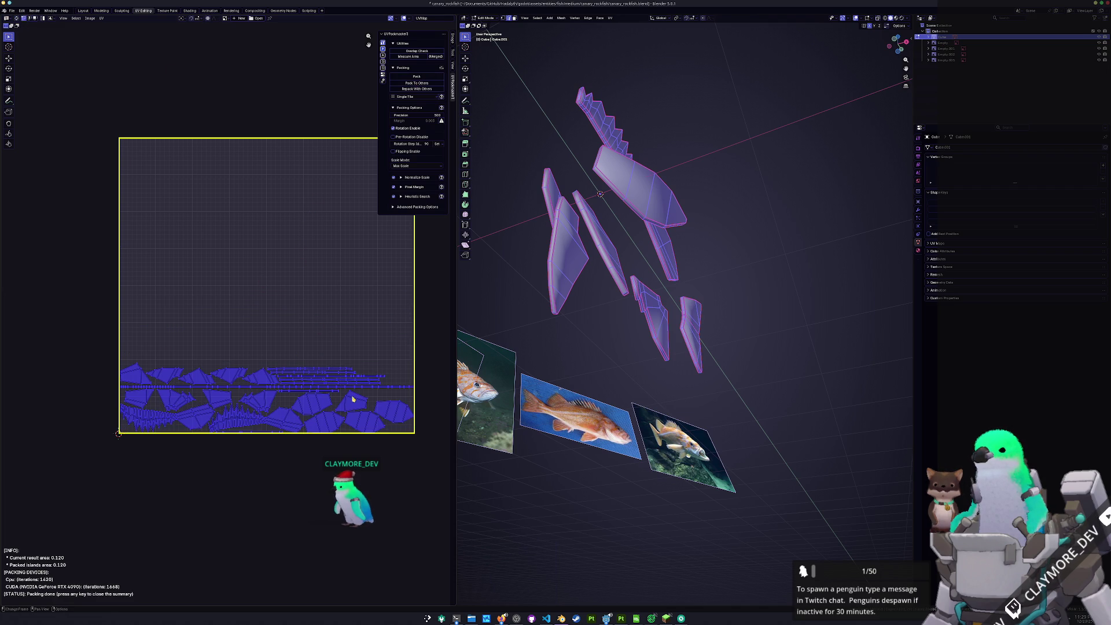
{"action": "key", "text": "Escape"}
Return to Object Mode to view the whole rockfish, then re-enter Edit Mode on the fin mesh
{"action": "key", "text": "alt+h"}
{"action": "key", "text": "Tab"}
{"action": "middle_click_drag", "start_coordinate": [562, 285], "coordinate": [655, 296]}
{"action": "scroll", "coordinate": [654, 296], "scroll_direction": "up", "scroll_amount": 3}
{"action": "key", "text": "Tab"}
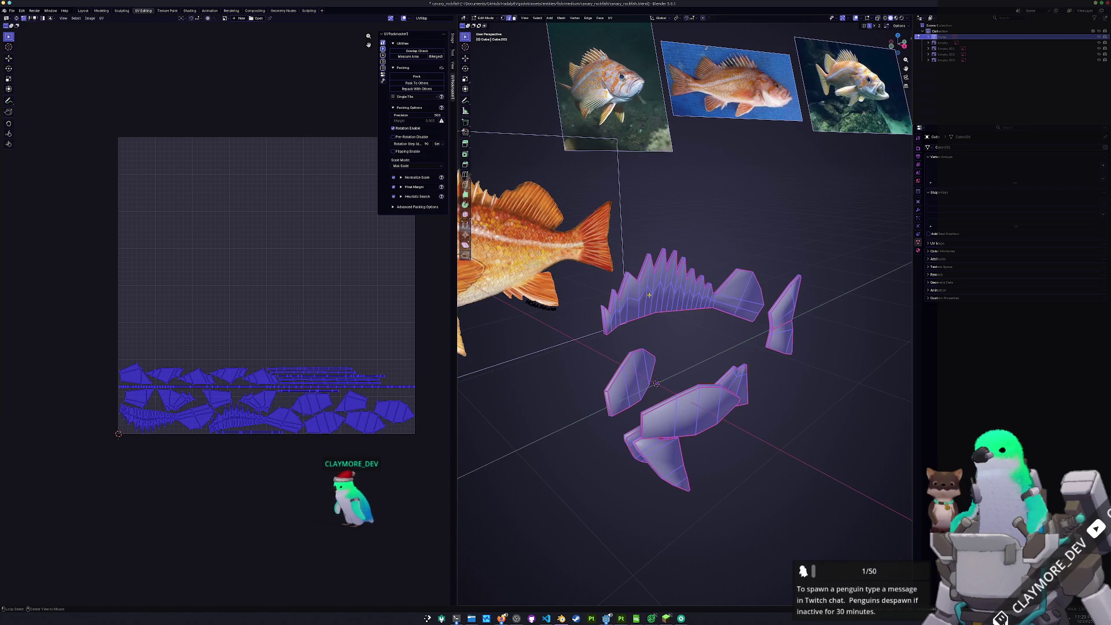
Reveal the hidden rockfish body and apply an edge operation to a tail-fin edge
{"action": "key", "text": "alt+h"}
{"action": "middle_click_drag", "start_coordinate": [657, 384], "coordinate": [652, 307]}
{"action": "scroll", "coordinate": [652, 307], "scroll_direction": "up", "scroll_amount": 4}
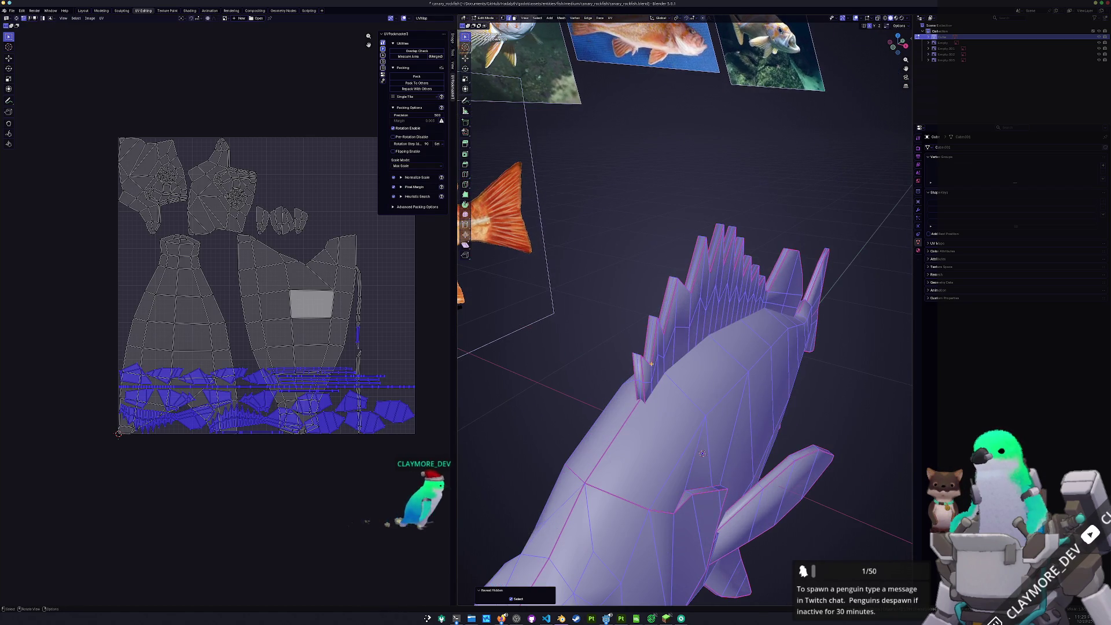
{"action": "key", "text": "alt+a"}
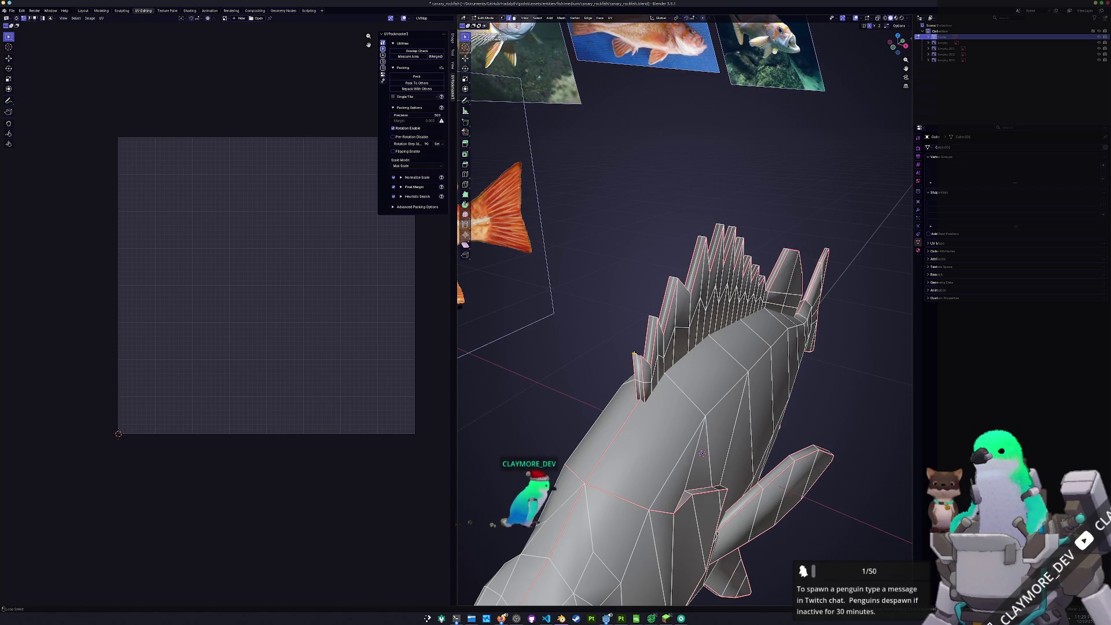
{"action": "right_click", "coordinate": [635, 356]}
{"action": "mouse_move", "coordinate": [648, 371]}
{"action": "middle_mouse_down"}
{"action": "mouse_move", "coordinate": [693, 401]}
{"action": "mouse_move", "coordinate": [672, 270]}
{"action": "middle_mouse_up"}
{"action": "left_click", "coordinate": [680, 270], "text": "shift"}
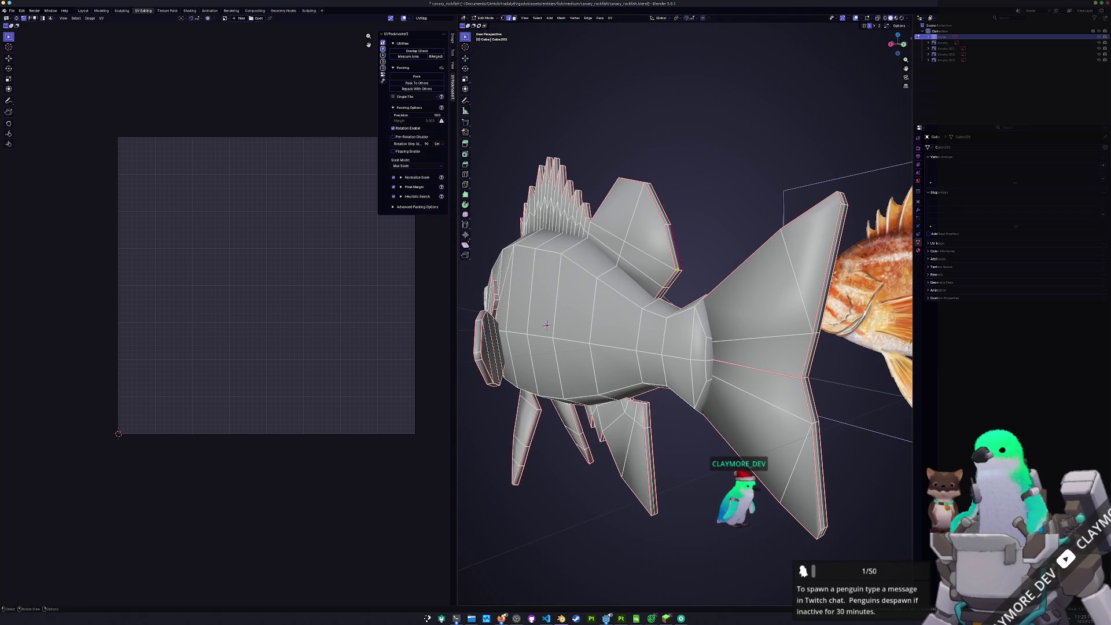
{"action": "left_click", "coordinate": [675, 269], "text": "shift"}
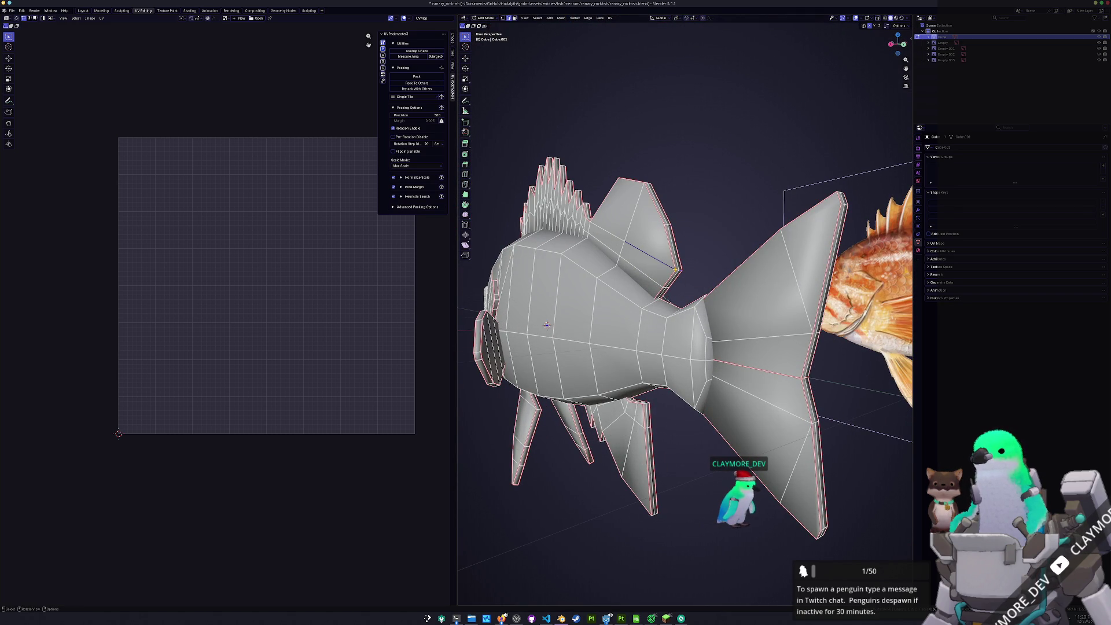
{"action": "right_click", "coordinate": [677, 271]}
{"action": "left_click", "coordinate": [680, 272]}
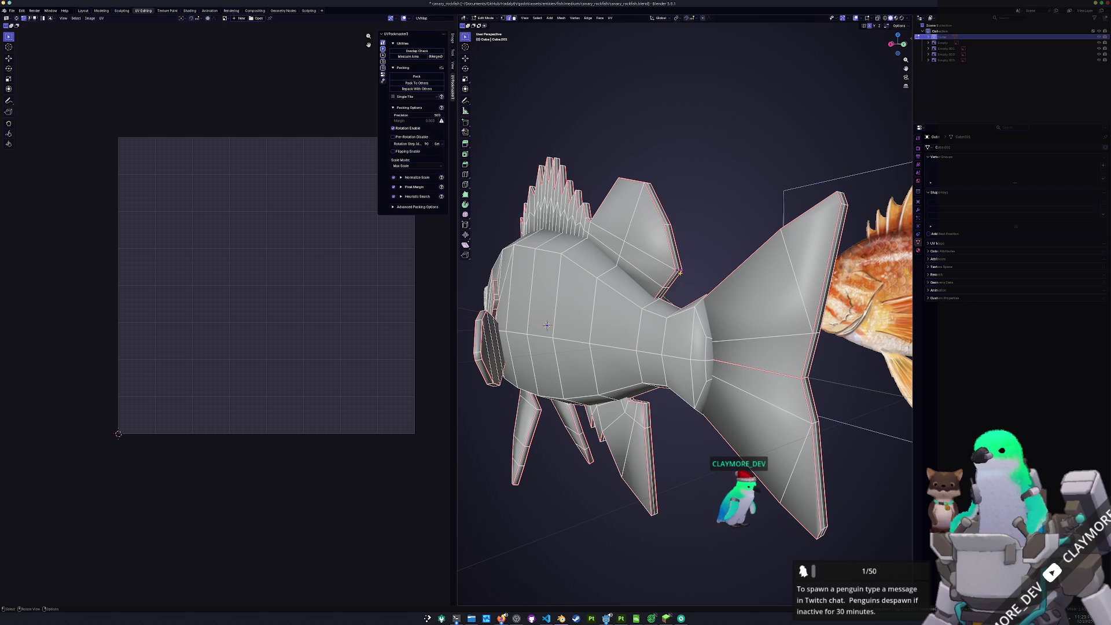
Re-unwrap the whole mesh with Minimum Stretch, select all UVs and start UVPackmaster packing
{"action": "key", "text": "a"}
{"action": "left_click", "coordinate": [610, 18]}
{"action": "left_click", "coordinate": [631, 38]}
{"action": "key", "text": "a"}
{"action": "left_click", "coordinate": [417, 76]}
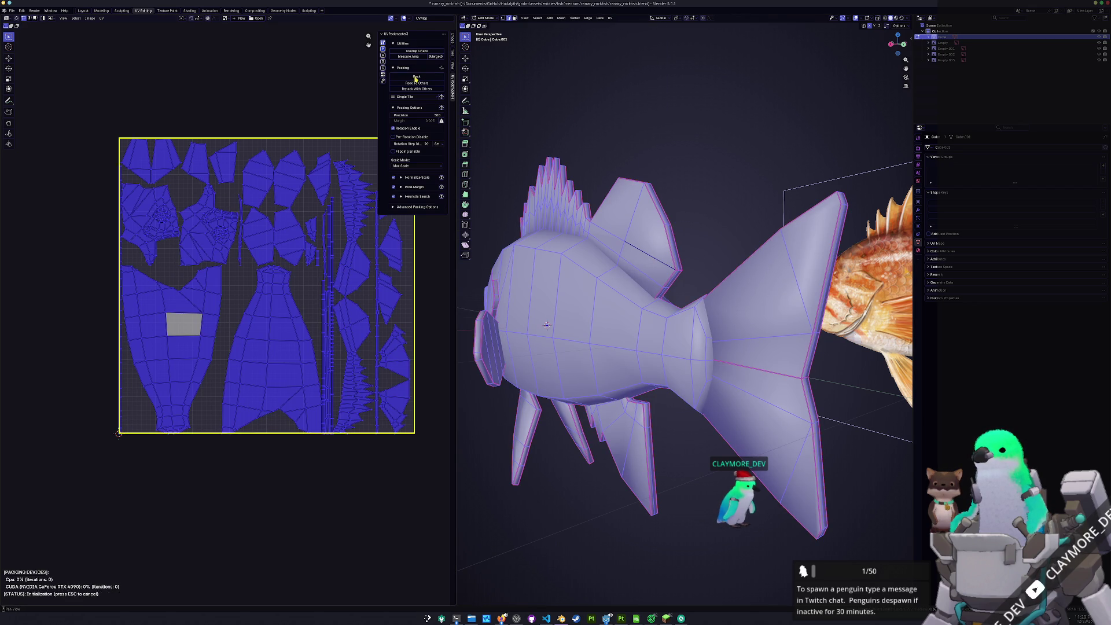
Frame the UV square while the heuristic search refines the pack, then switch to Minecraft
{"action": "middle_click_drag", "start_coordinate": [325, 322], "coordinate": [301, 351]}
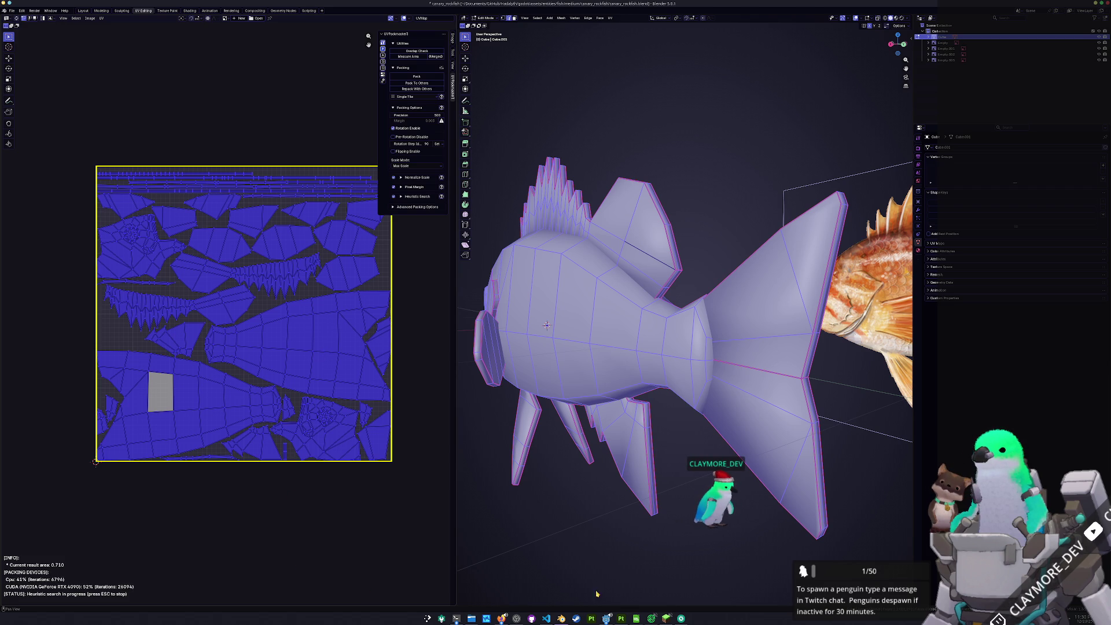
{"action": "left_click", "coordinate": [666, 618]}
Resume the game and attack the mobs and witch down the tunnel, collecting experience orbs
{"action": "key", "text": "Escape"}
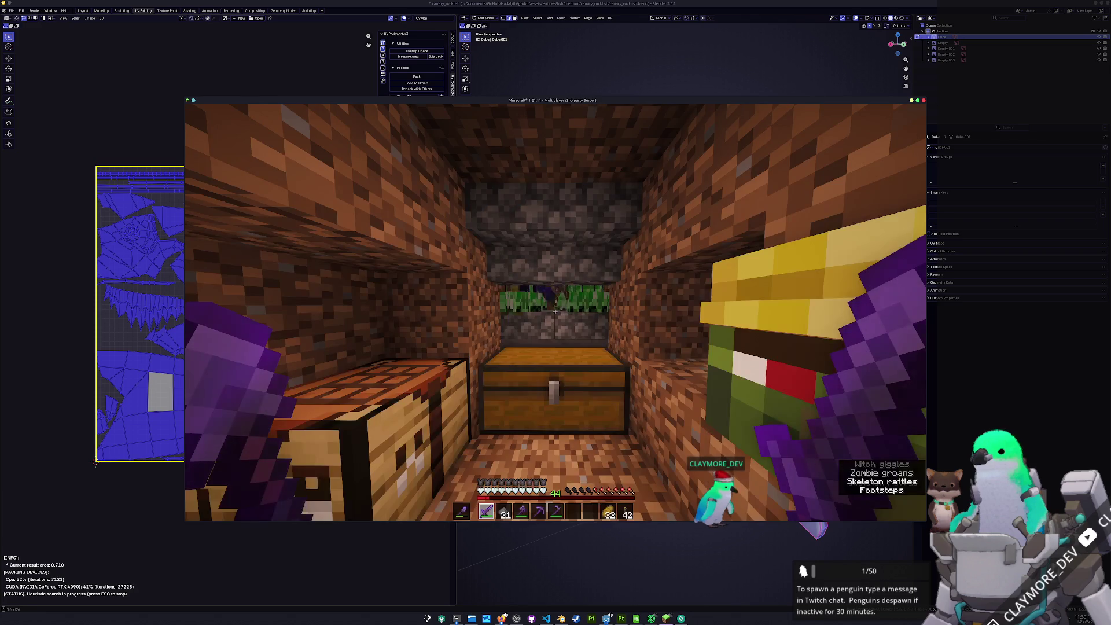
{"action": "key", "text": "w"}
{"action": "left_click", "coordinate": [555, 312]}
{"action": "left_click", "coordinate": [555, 312]}
{"action": "left_click", "coordinate": [555, 312]}
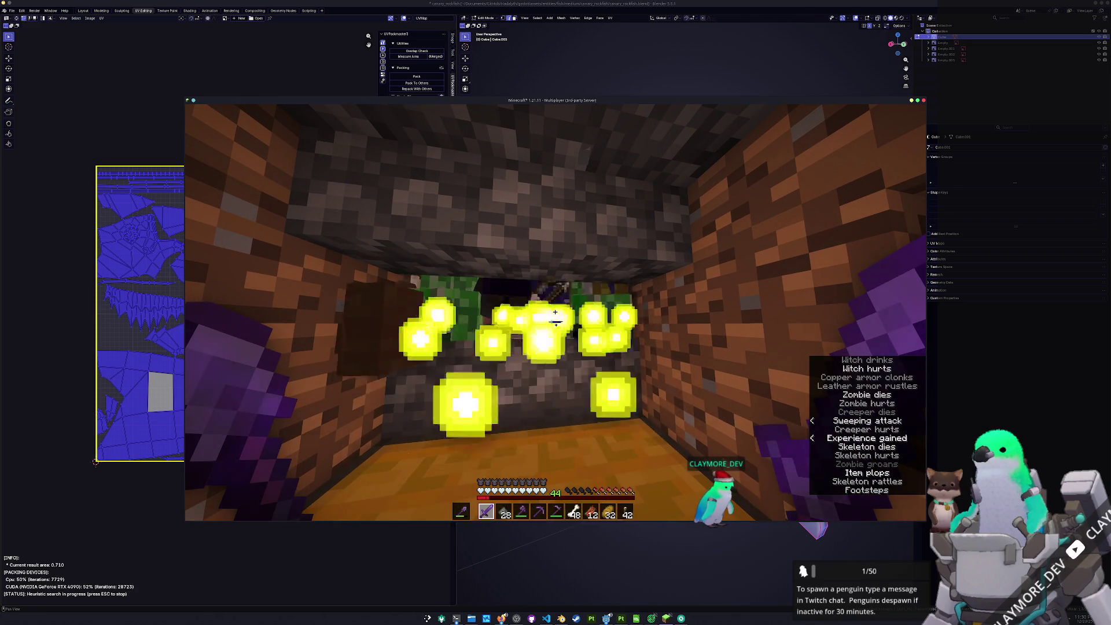
{"action": "key", "text": "w"}
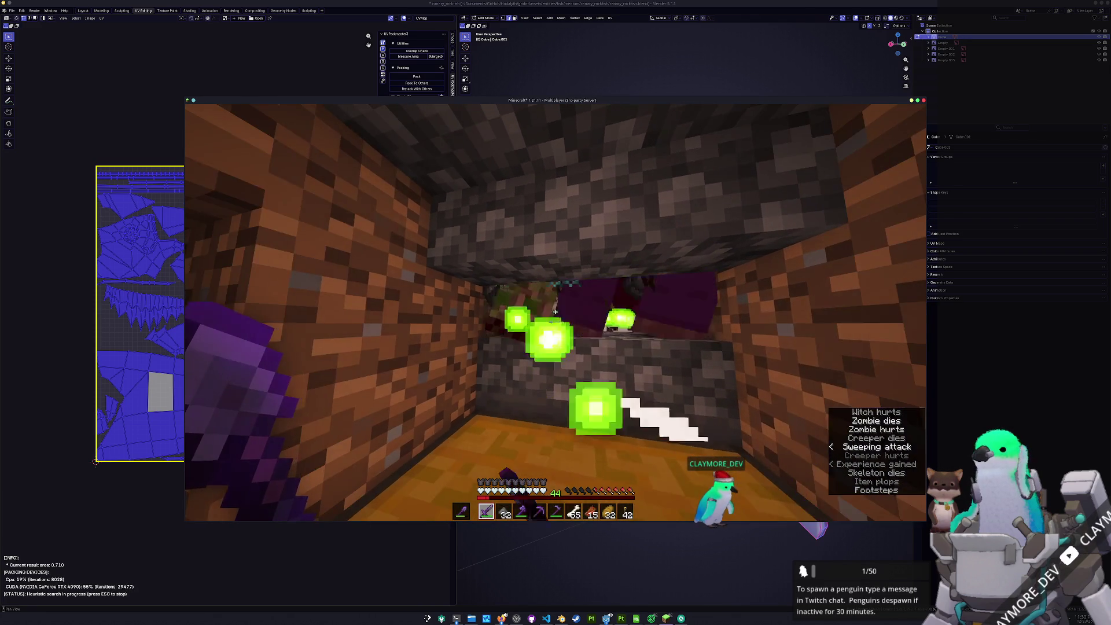
{"action": "left_click", "coordinate": [554, 312]}
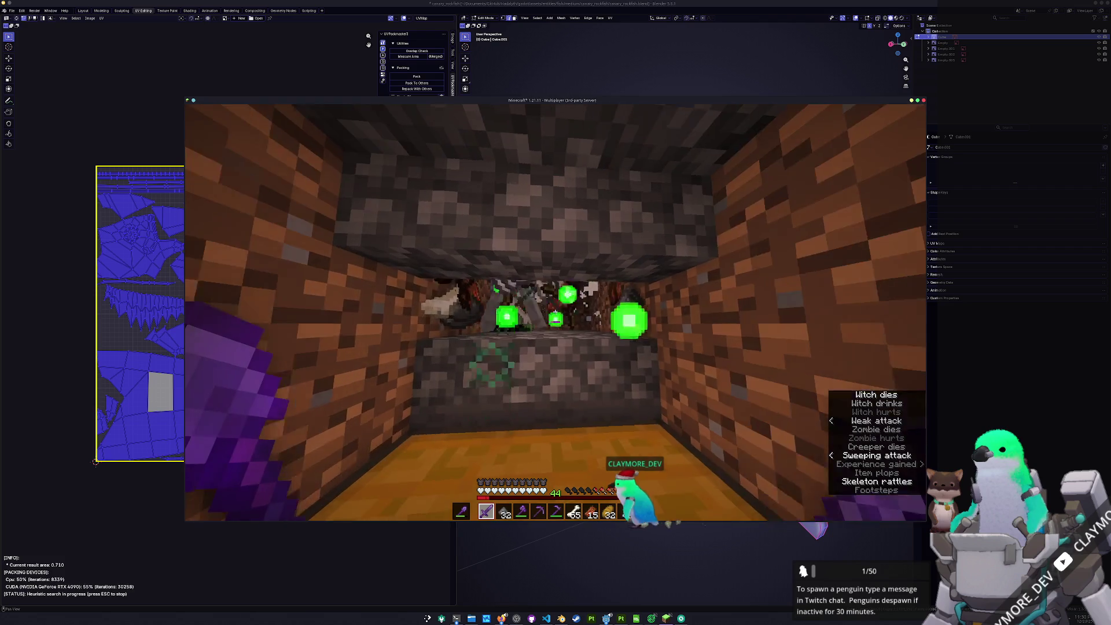
{"action": "left_click", "coordinate": [554, 311]}
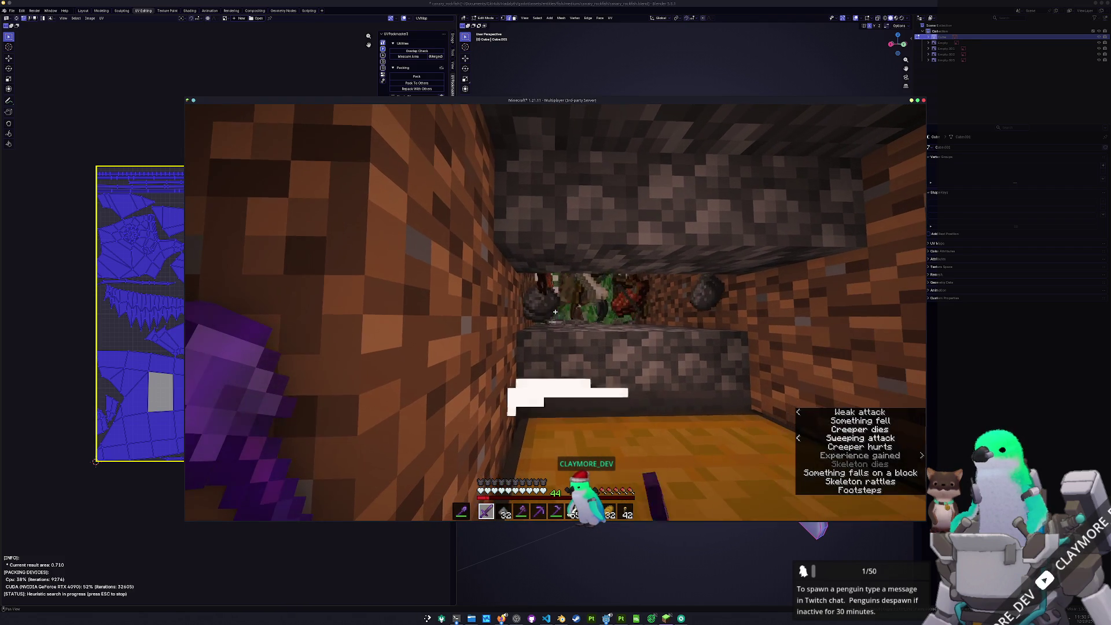
{"action": "left_click", "coordinate": [555, 312]}
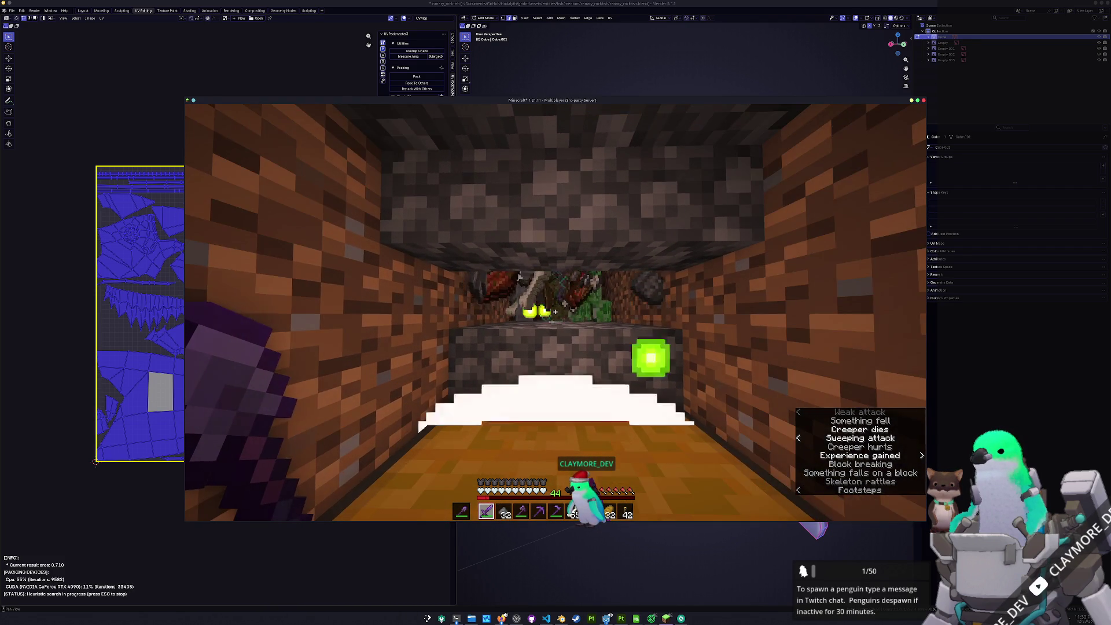
{"action": "left_click", "coordinate": [555, 311]}
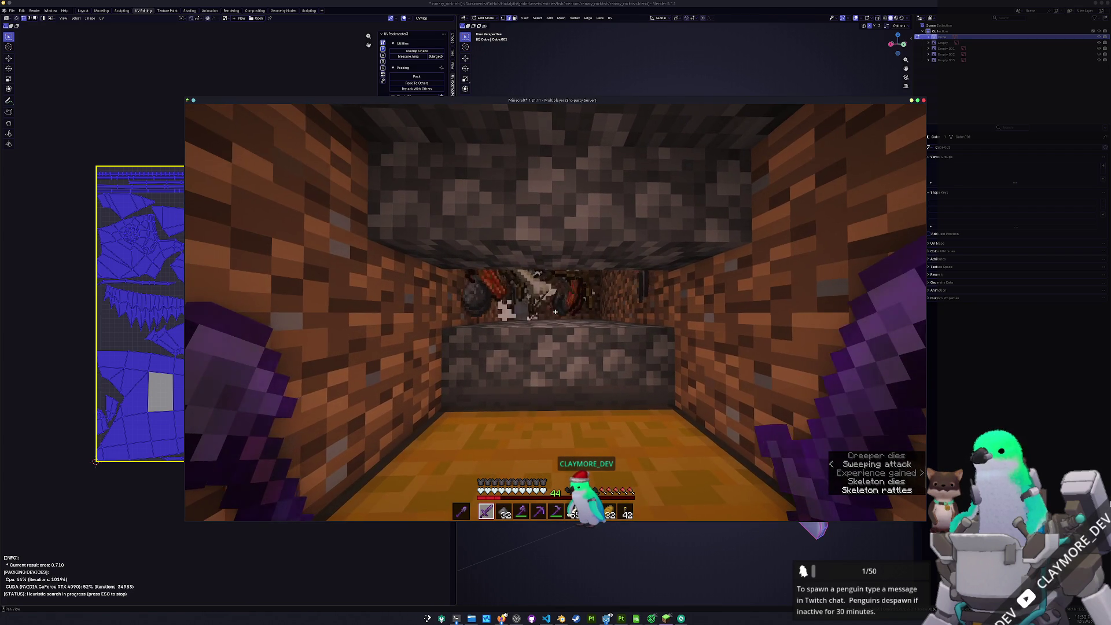
Back away, switch to the Netherite Shovel, check the inventory, then pause and return to Blender
{"action": "key", "text": "s"}
{"action": "key", "text": "4"}
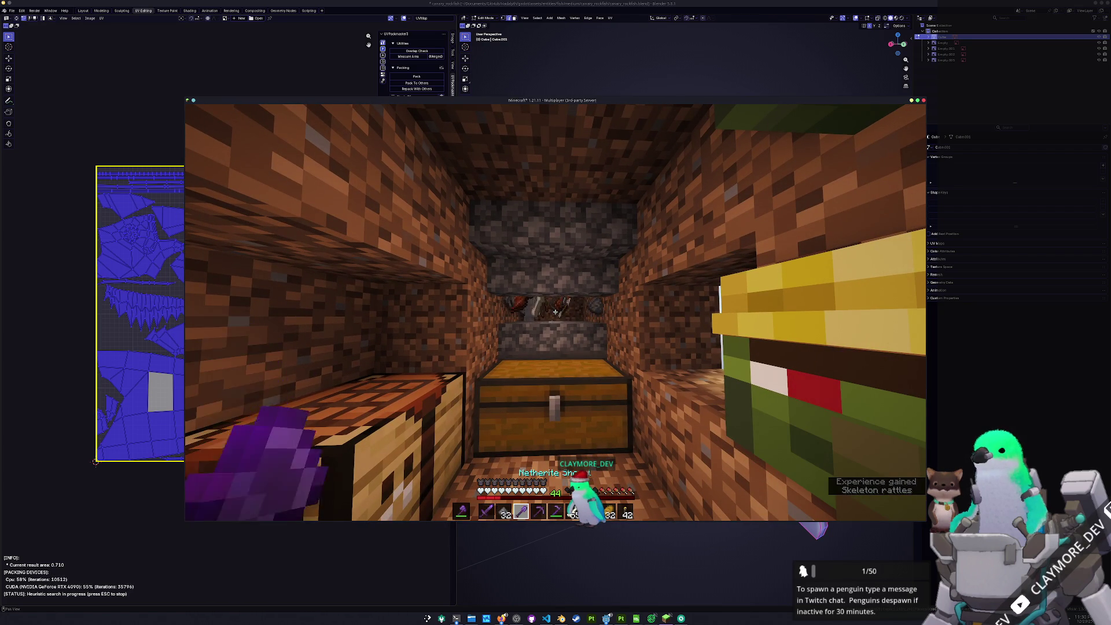
{"action": "key", "text": "e"}
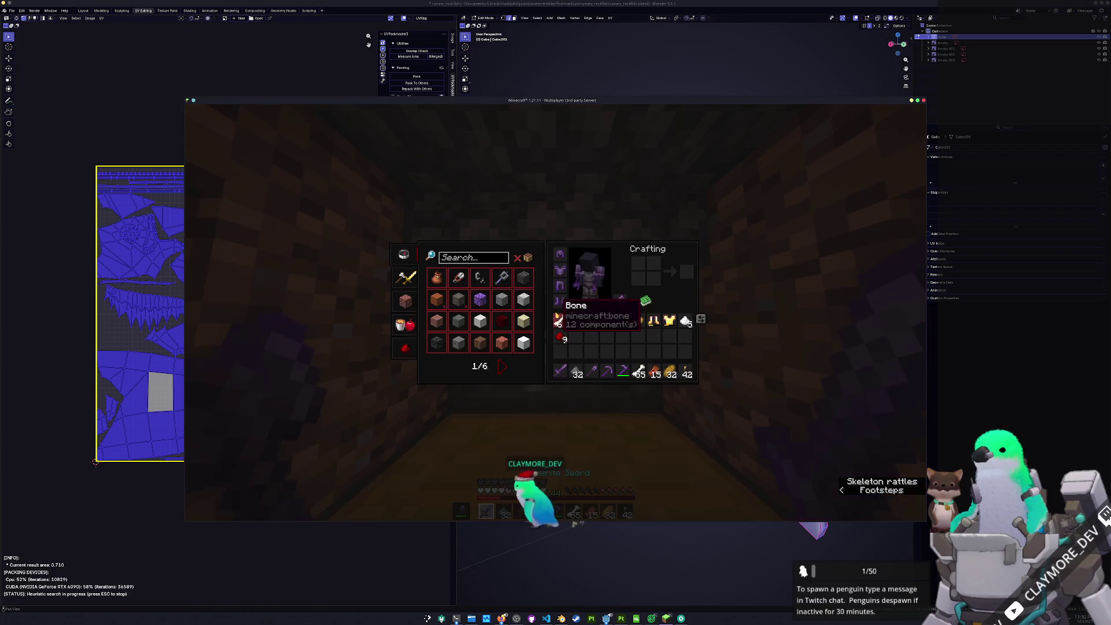
{"action": "key", "text": "e"}
{"action": "key", "text": "Escape"}
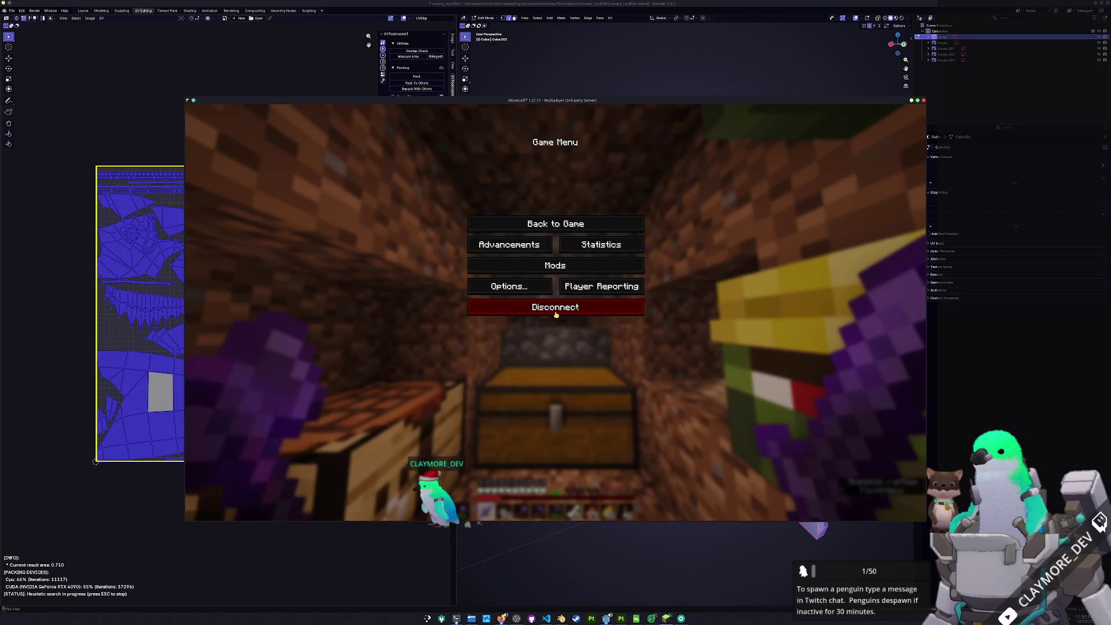
{"action": "left_click", "coordinate": [538, 534]}
Switch to Object Mode, save, and rename the fish object to canary_rockfish
{"action": "key", "text": "Tab"}
{"action": "mouse_move", "coordinate": [538, 519]}
{"action": "middle_mouse_down"}
{"action": "mouse_move", "coordinate": [565, 479]}
{"action": "mouse_move", "coordinate": [609, 474]}
{"action": "middle_mouse_up"}
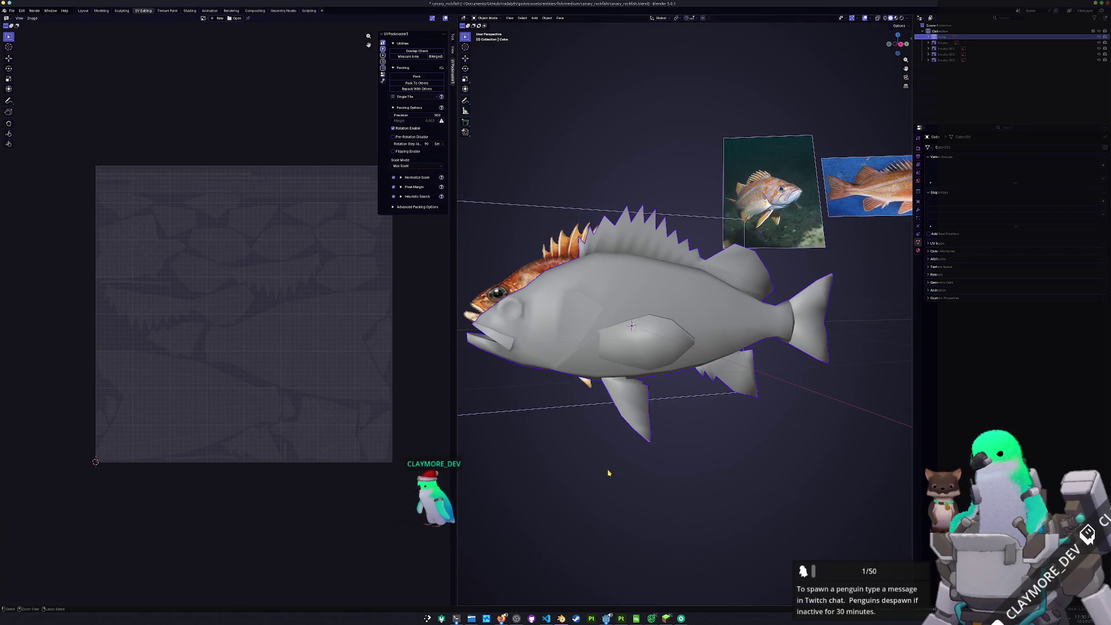
{"action": "key", "text": "ctrl+s"}
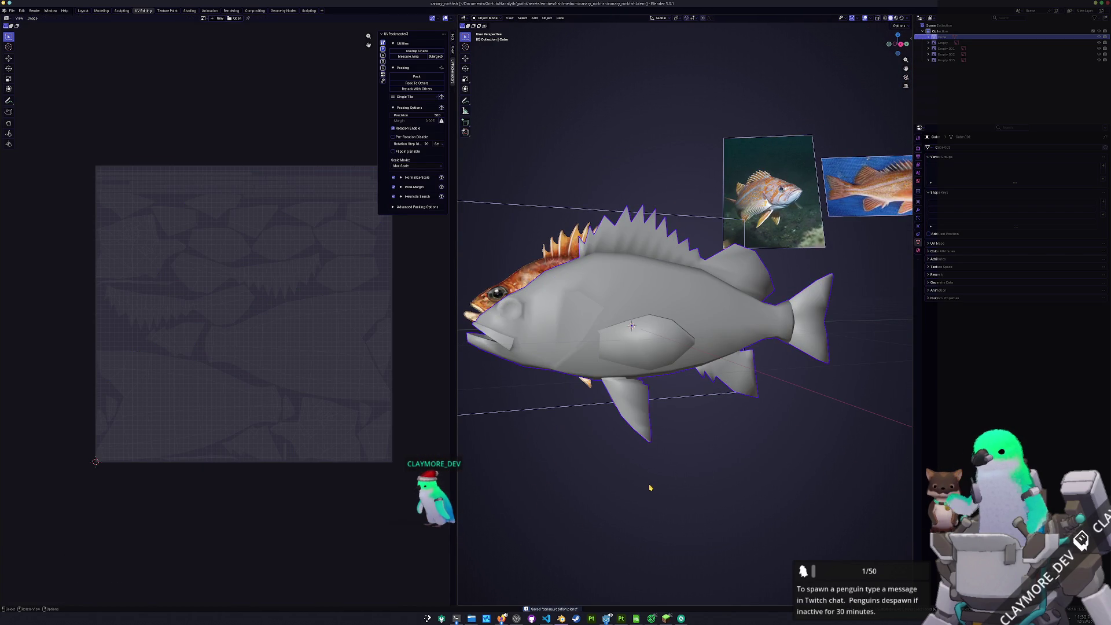
{"action": "key", "text": "F2"}
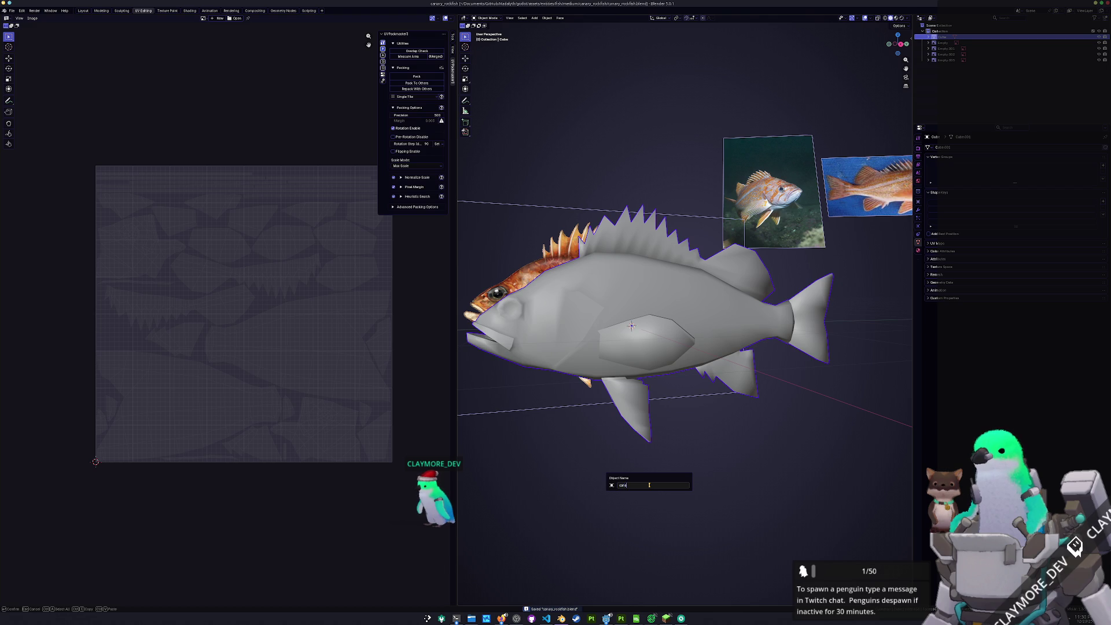
{"action": "type", "text": "ry_rockfish"}
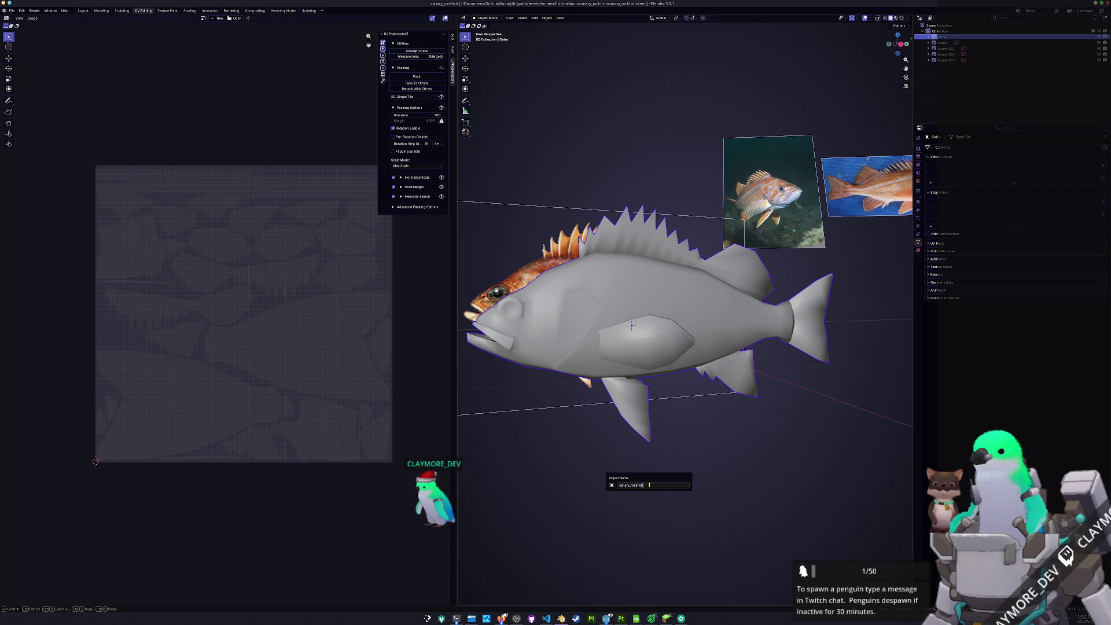
{"action": "key", "text": "Return"}
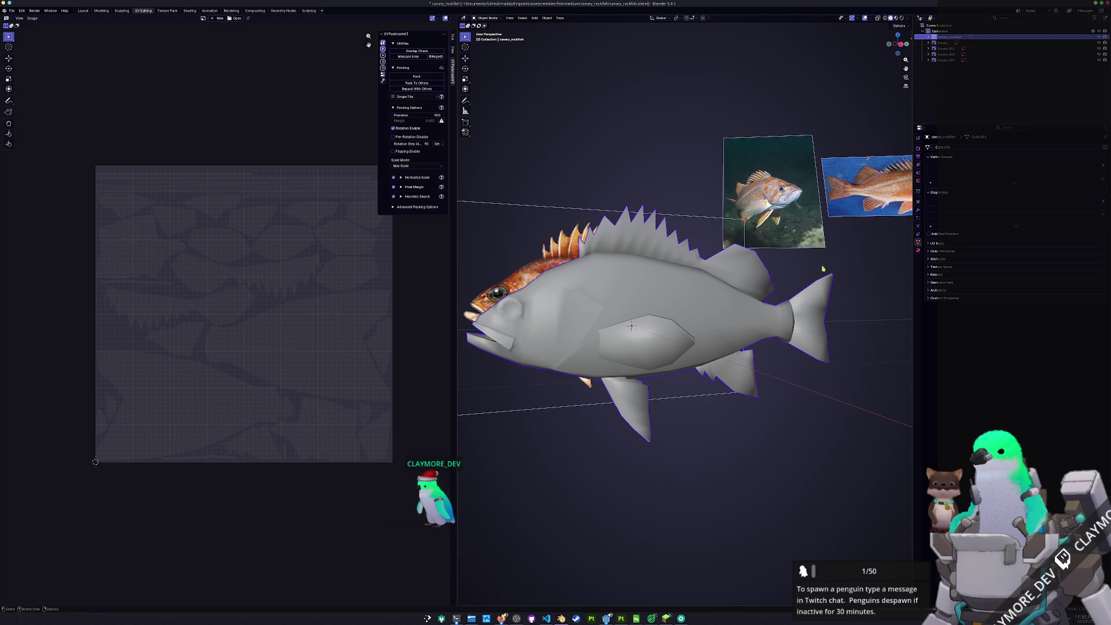
Create a new material named canary_rockfish for the fish
{"action": "left_click", "coordinate": [948, 251]}
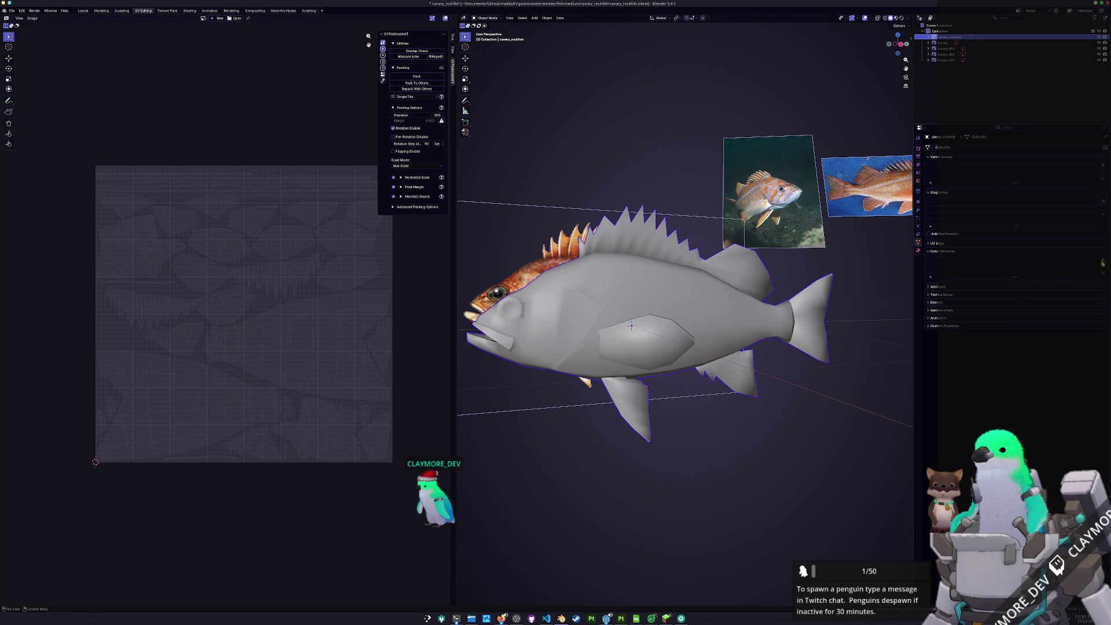
{"action": "left_click", "coordinate": [918, 251]}
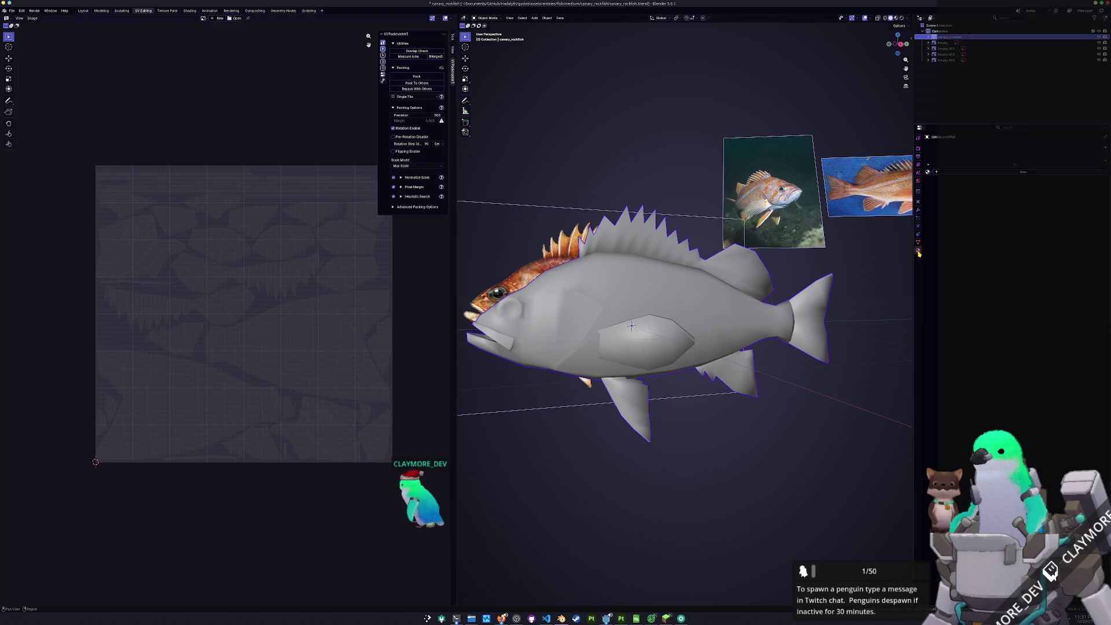
{"action": "double_click", "coordinate": [1019, 172]}
{"action": "type", "text": "canary_rockfish"}
{"action": "key", "text": "Return"}
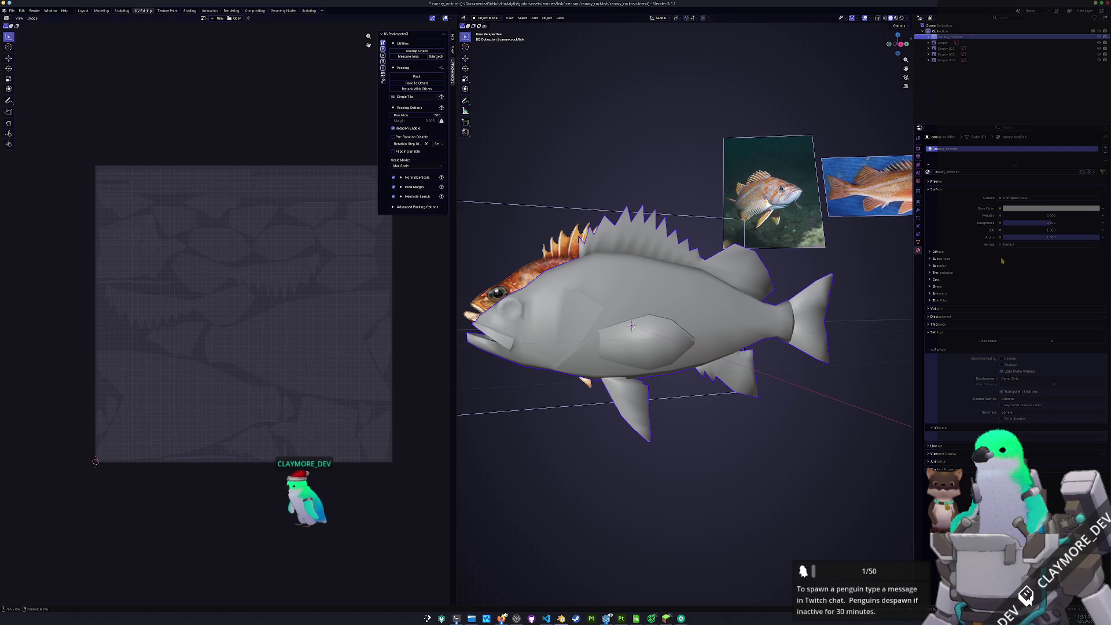
Name the mesh data canary_rockfish and save the blend file
{"action": "left_click", "coordinate": [918, 241]}
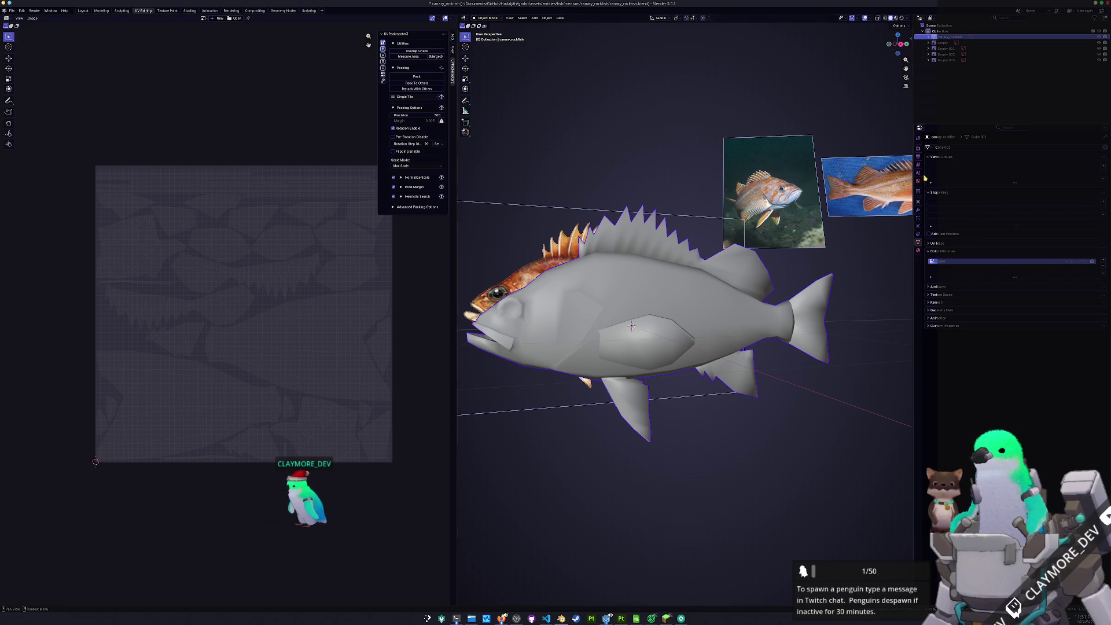
{"action": "left_click", "coordinate": [954, 148]}
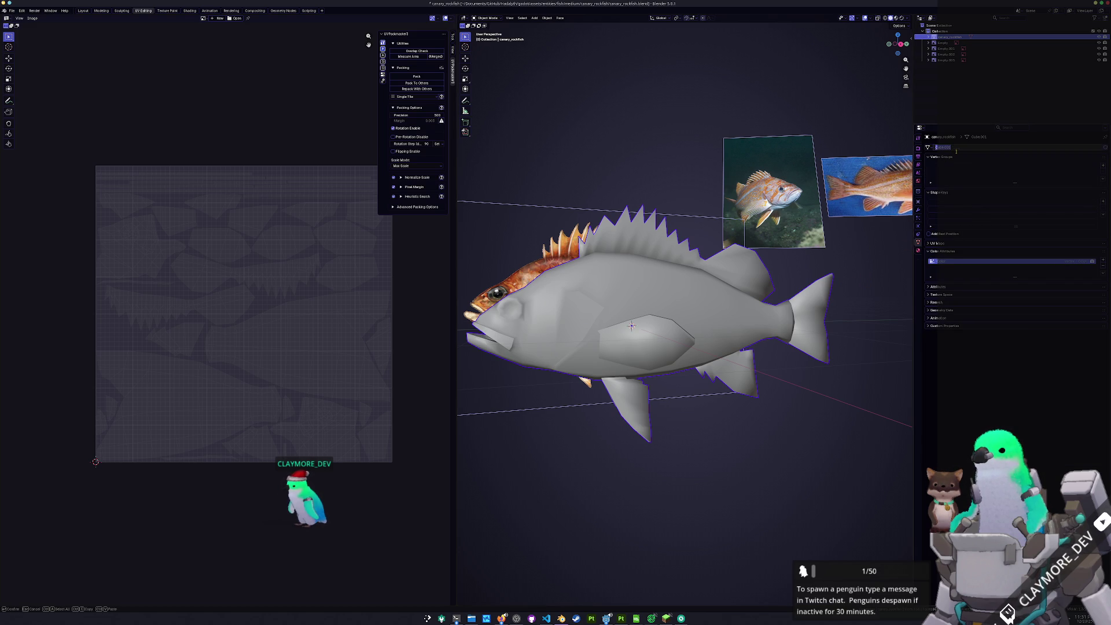
{"action": "key", "text": "Return"}
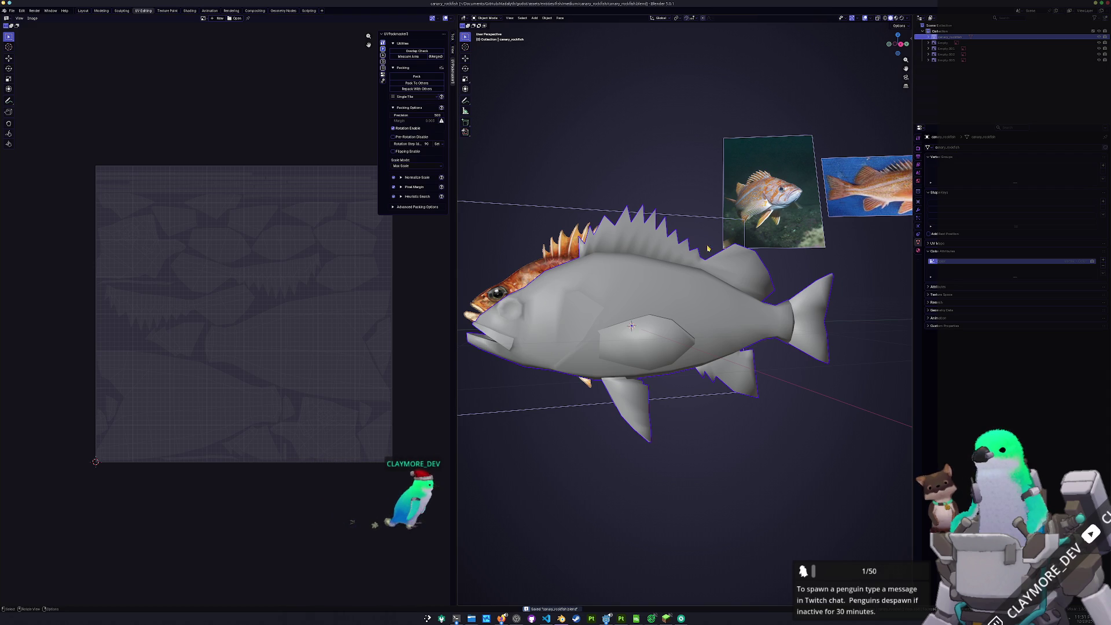
{"action": "key", "text": "ctrl+s"}
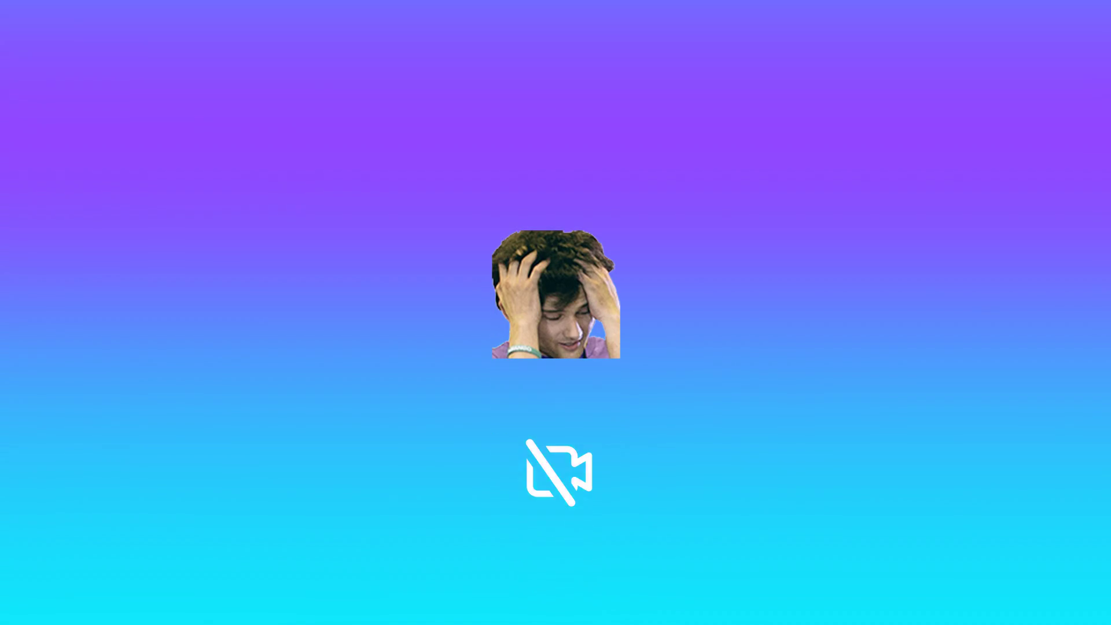